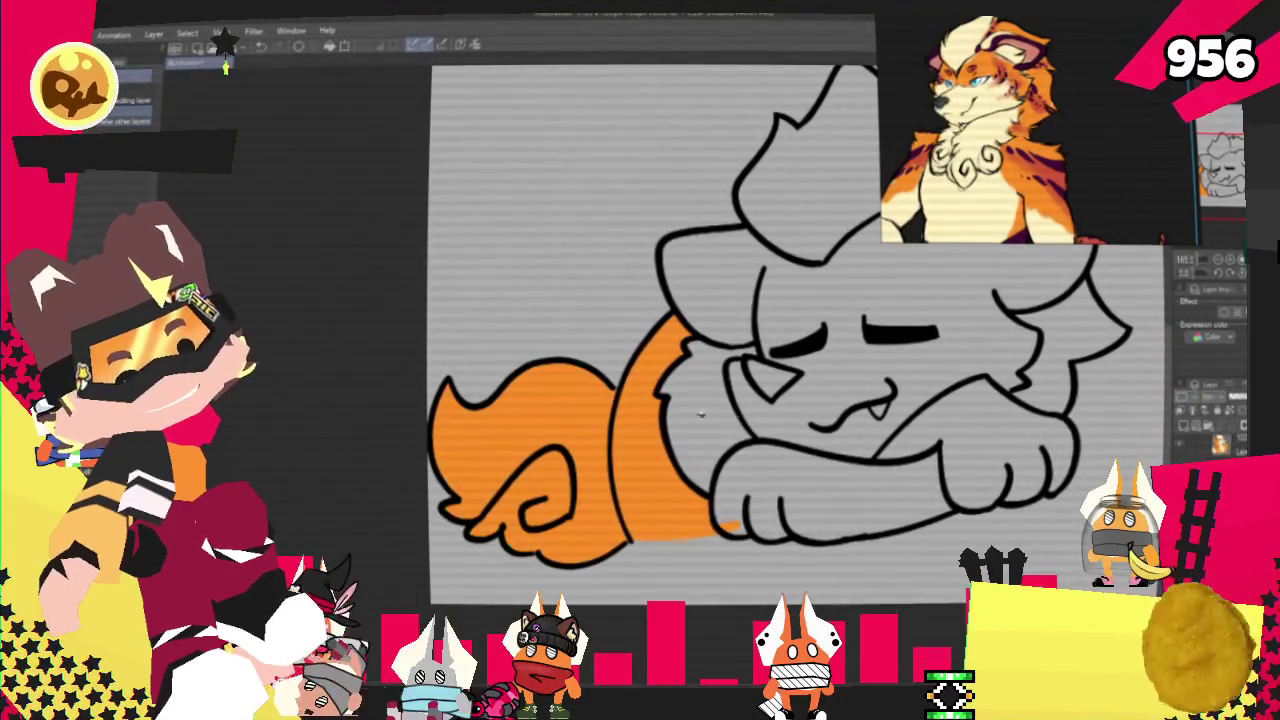
# Fill the paw and arm area orange, completing the creature's flat orange base.
pyautogui.click(940, 452)
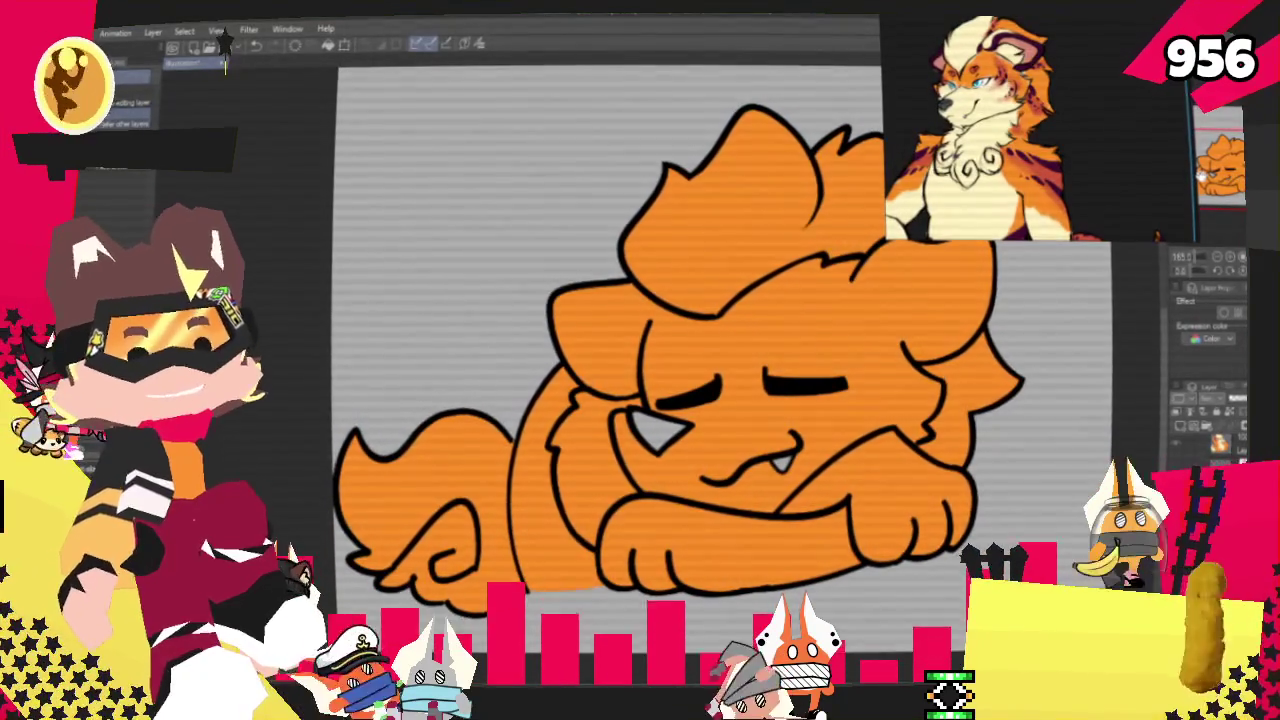
pyautogui.scroll(-2, 680, 348)
pyautogui.scroll(2, 778, 377)
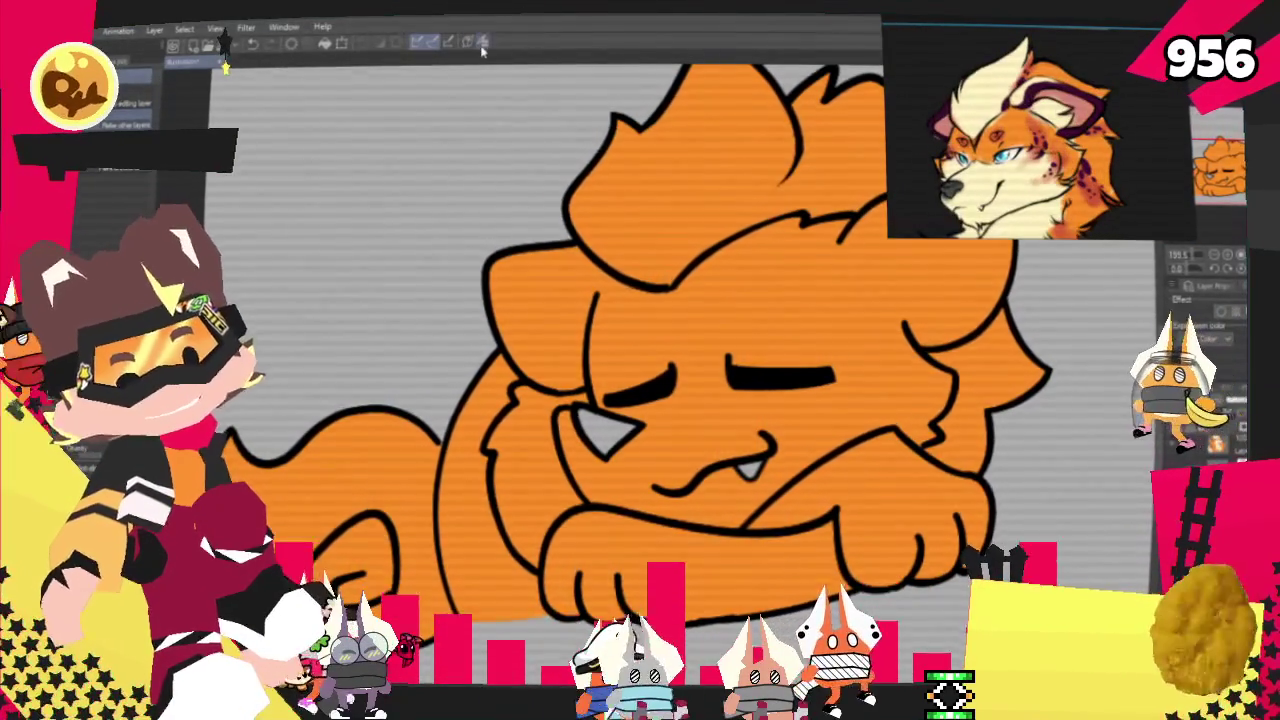
pyautogui.scroll(-2, 640, 360)
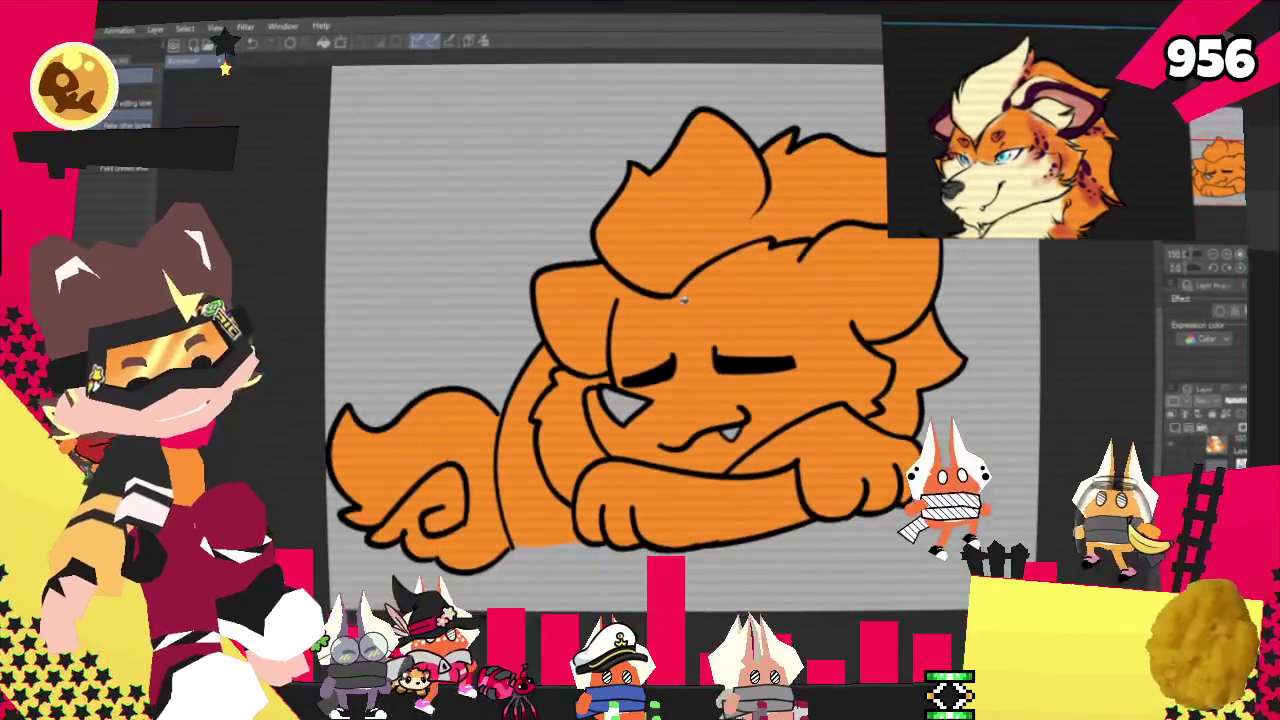
pyautogui.scroll(2, 640, 360)
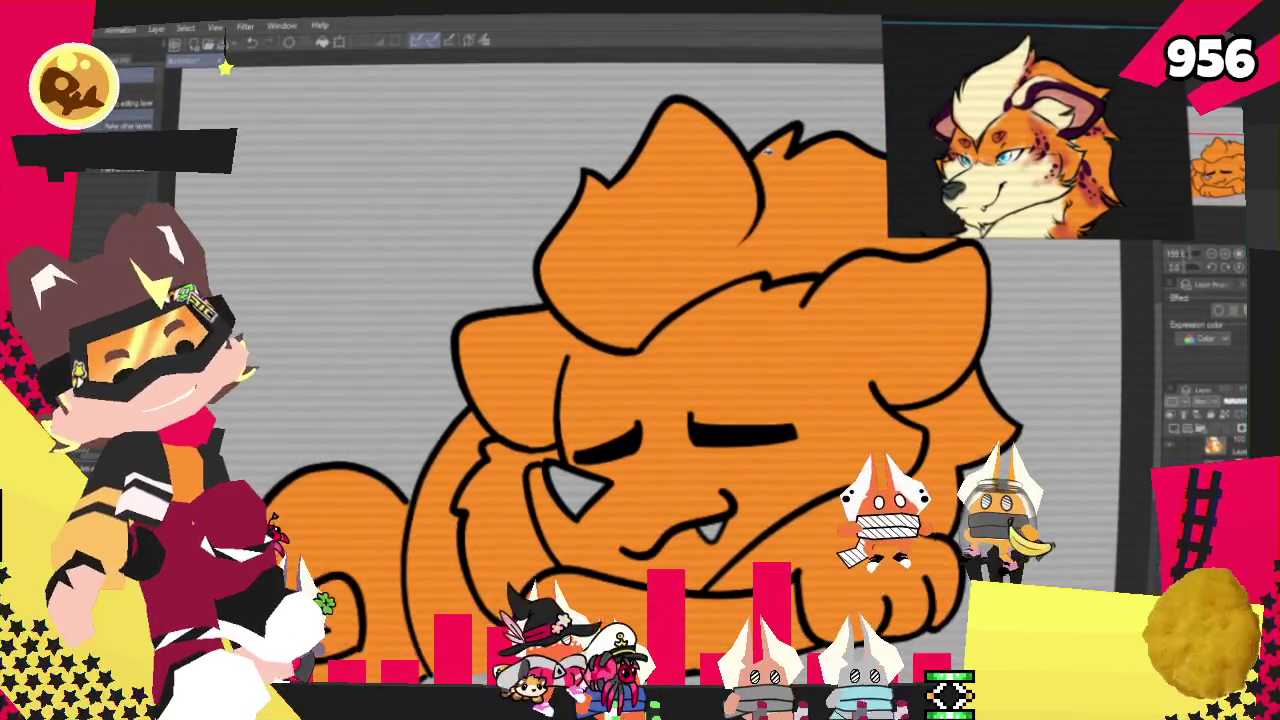
# Close off the hair tuft with a cream pen line and fill the tuft cream.
pyautogui.press('p')
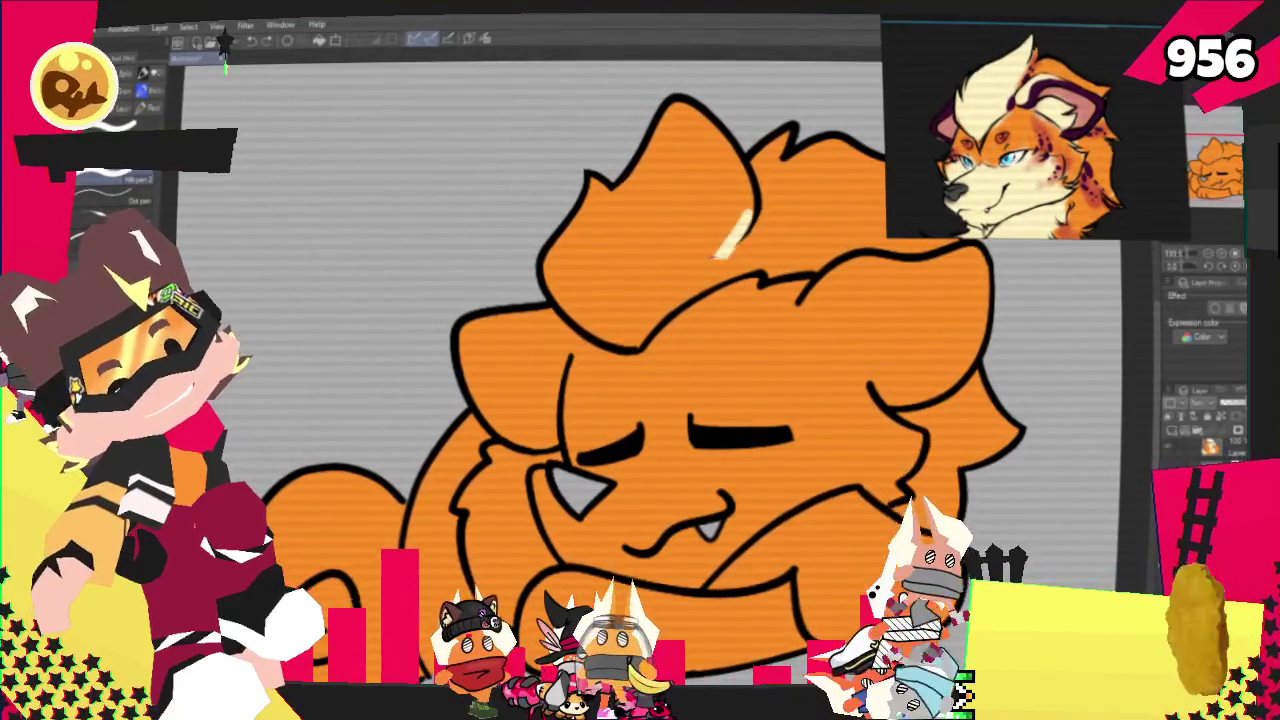
pyautogui.moveTo(748, 206); pyautogui.dragTo(660, 315)
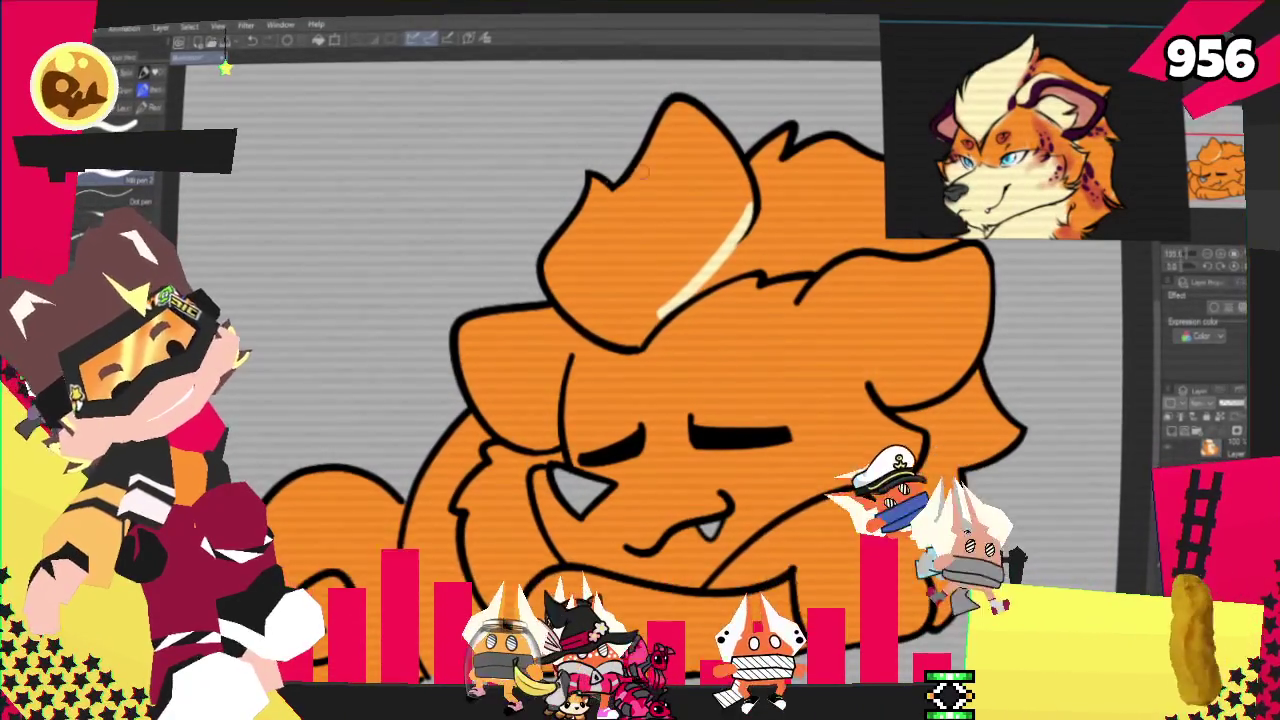
pyautogui.press('g')
pyautogui.click(650, 230)
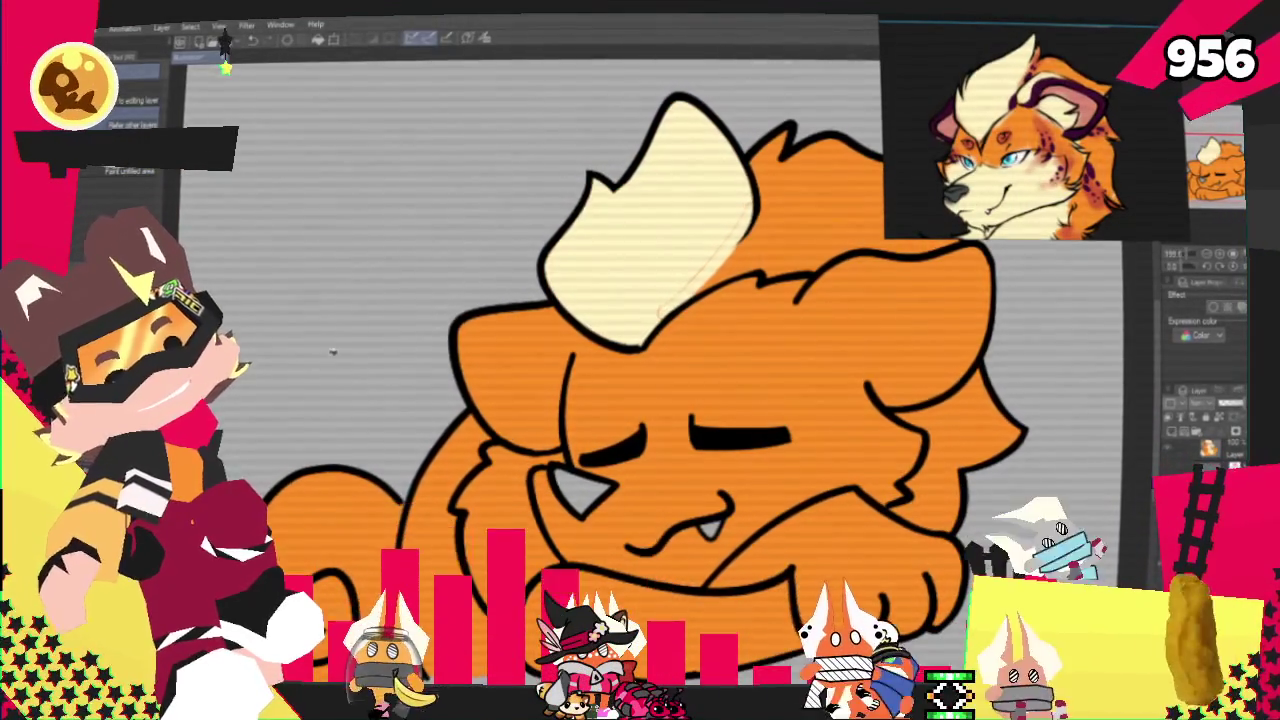
pyautogui.press('p')
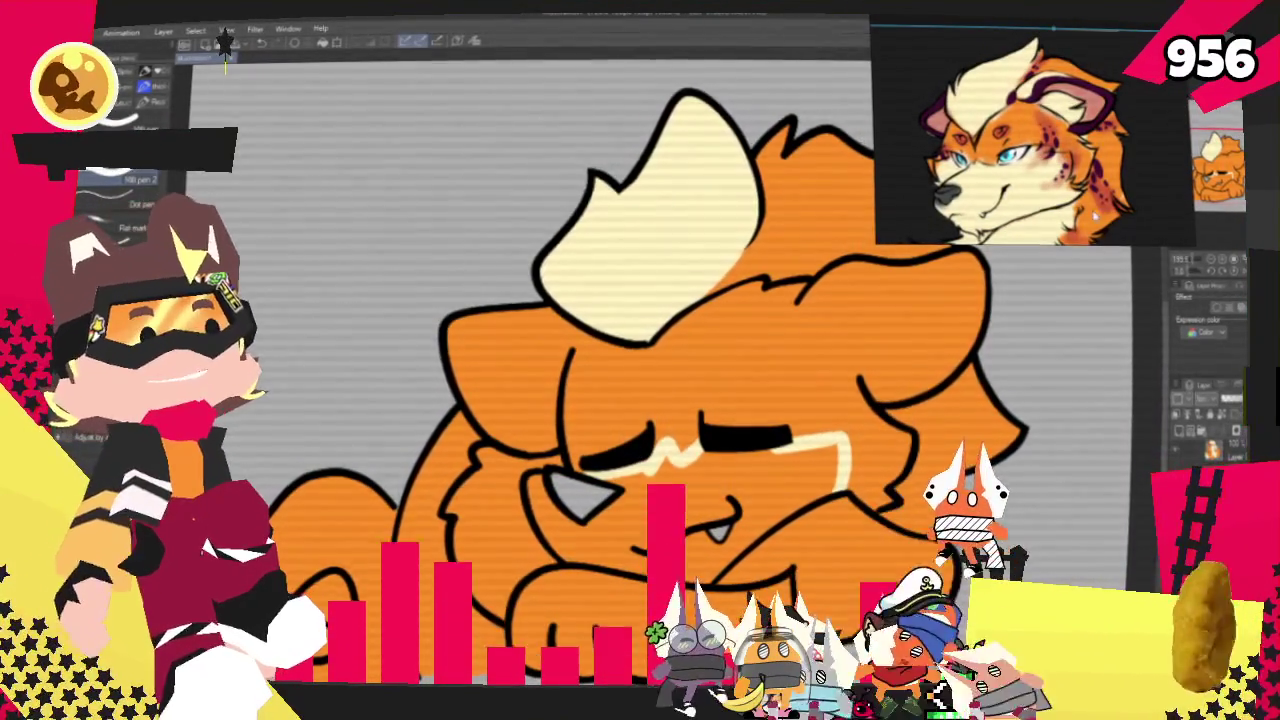
# Touch up the cream muzzle marking between the closed eyes with the pen.
pyautogui.scroll(-3, 650, 380)
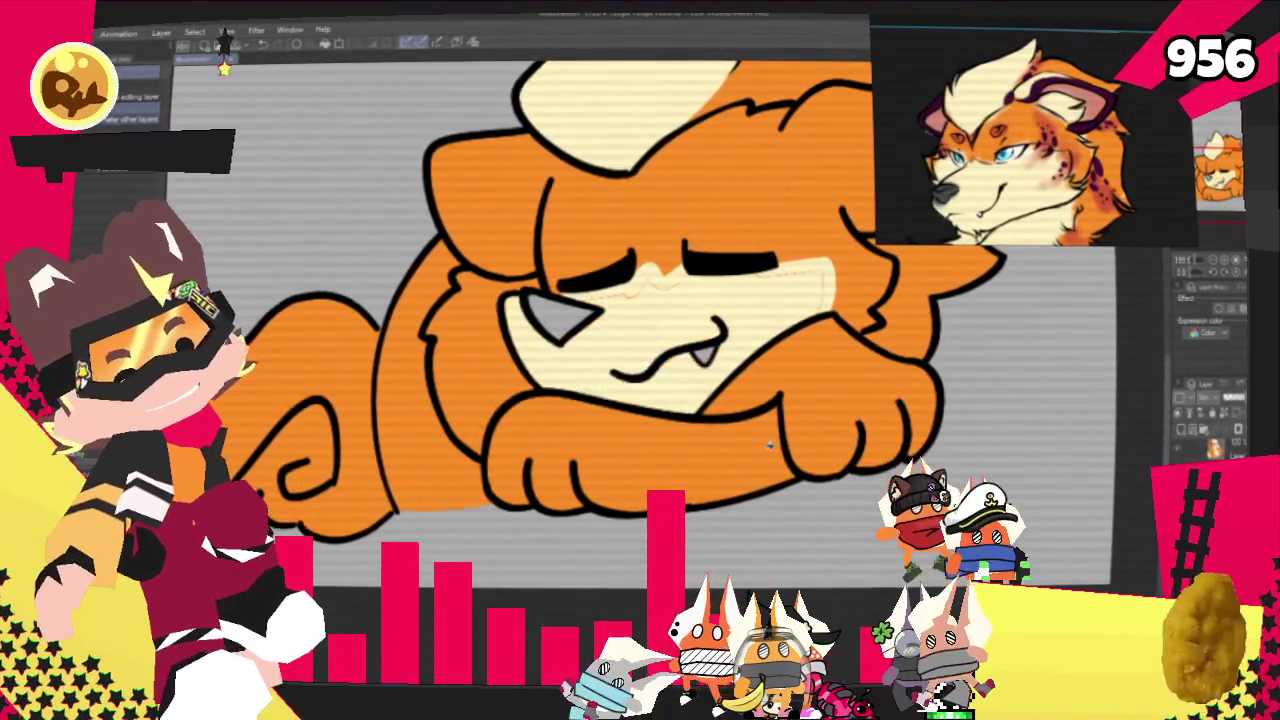
pyautogui.press('p')
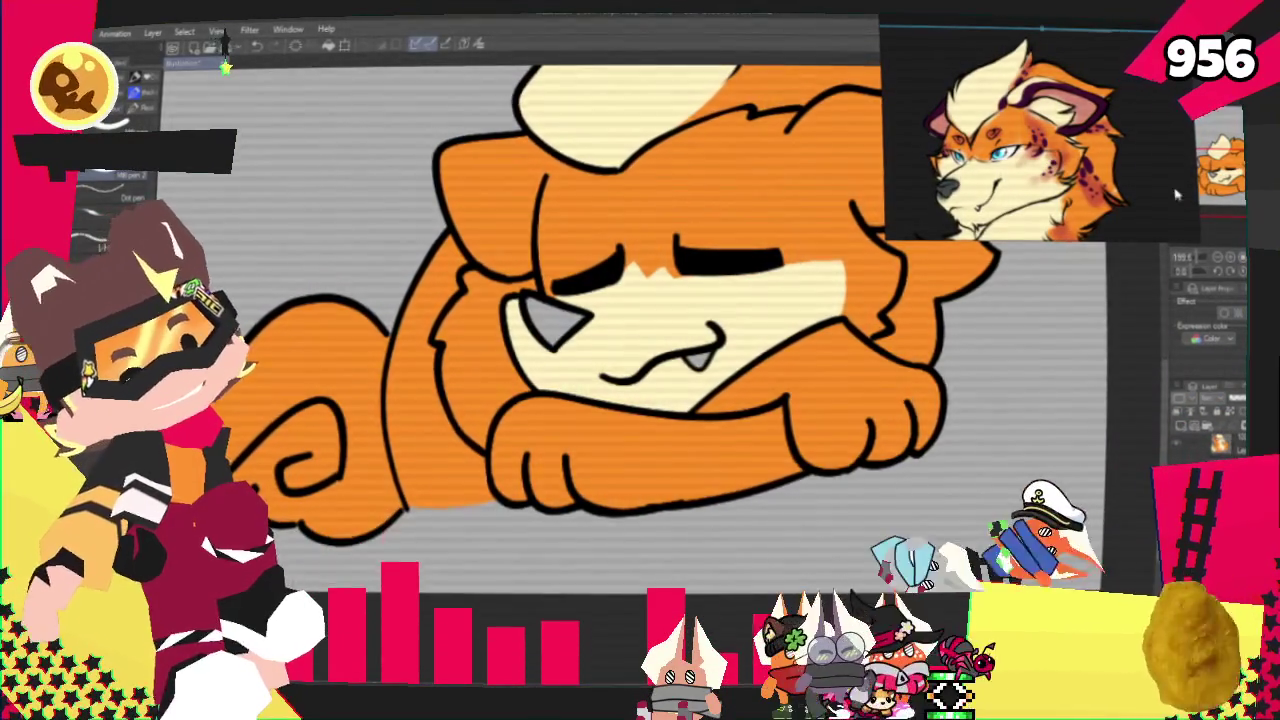
# Bring the tail into view and colour its underside cream beneath the orange part.
pyautogui.scroll(1, 640, 360)
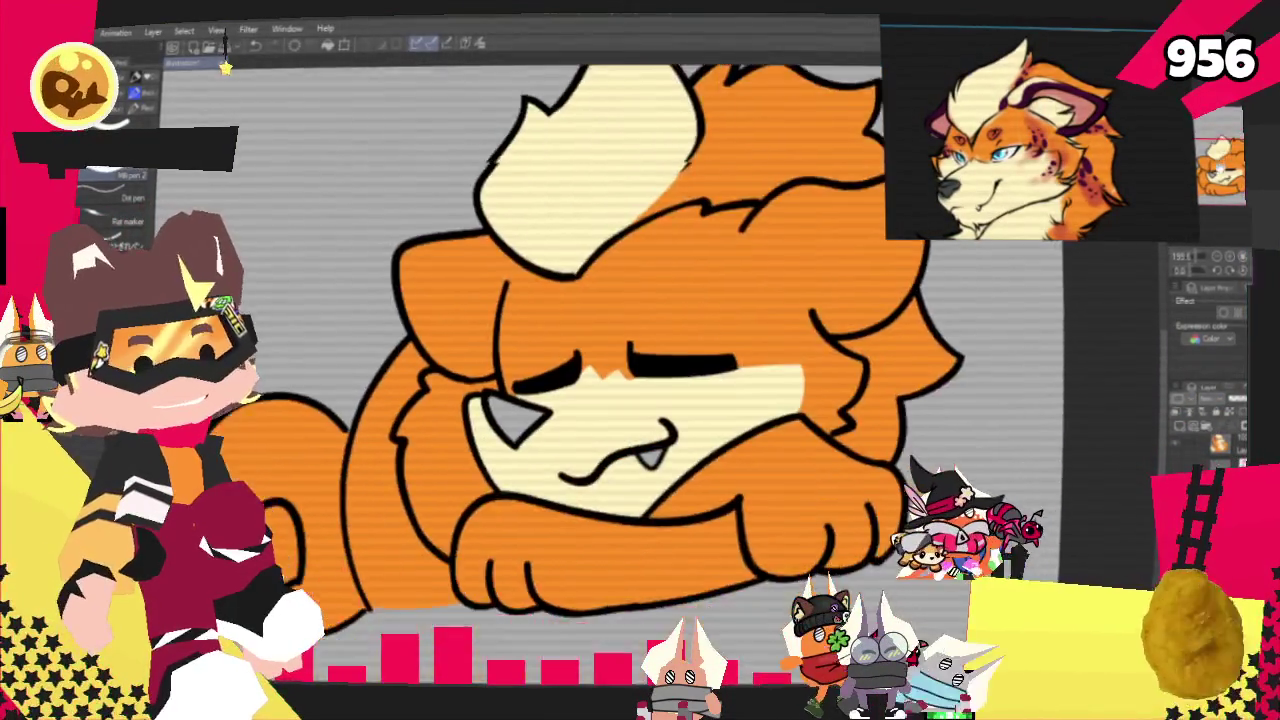
pyautogui.moveTo(640, 400); pyautogui.dragTo(750, 270)
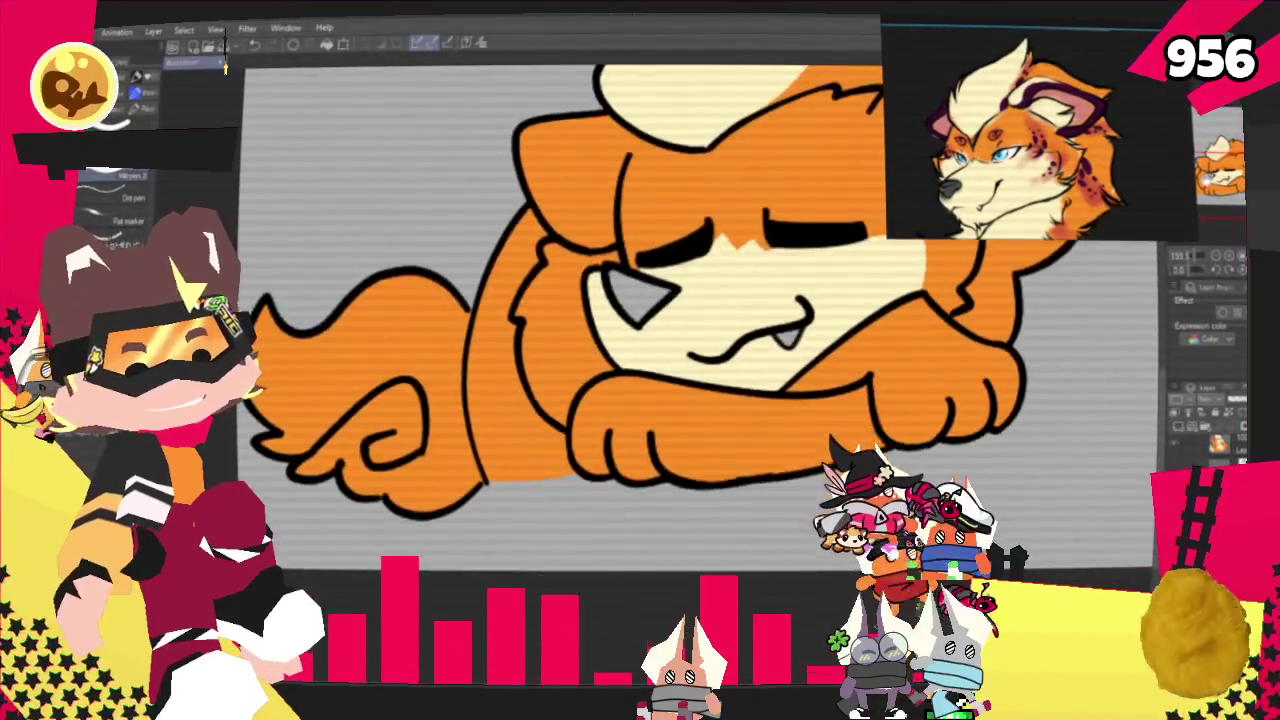
pyautogui.moveTo(640, 400); pyautogui.dragTo(688, 375)
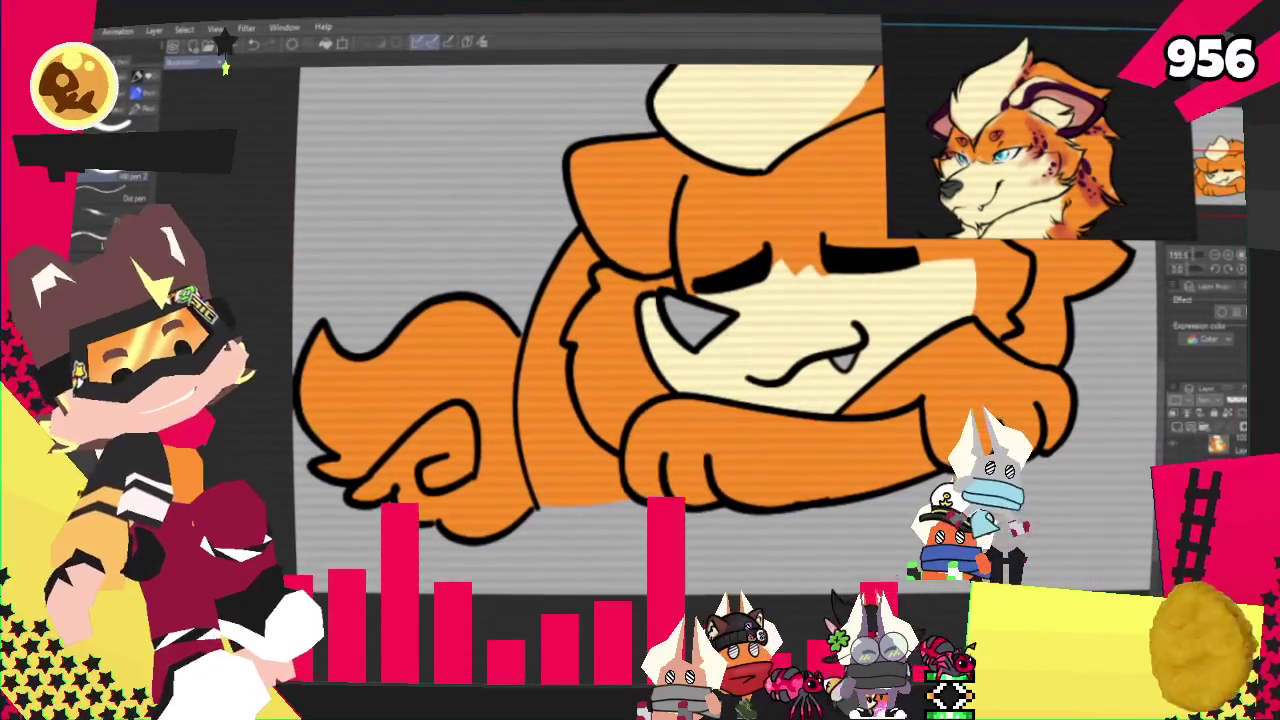
pyautogui.press('g')
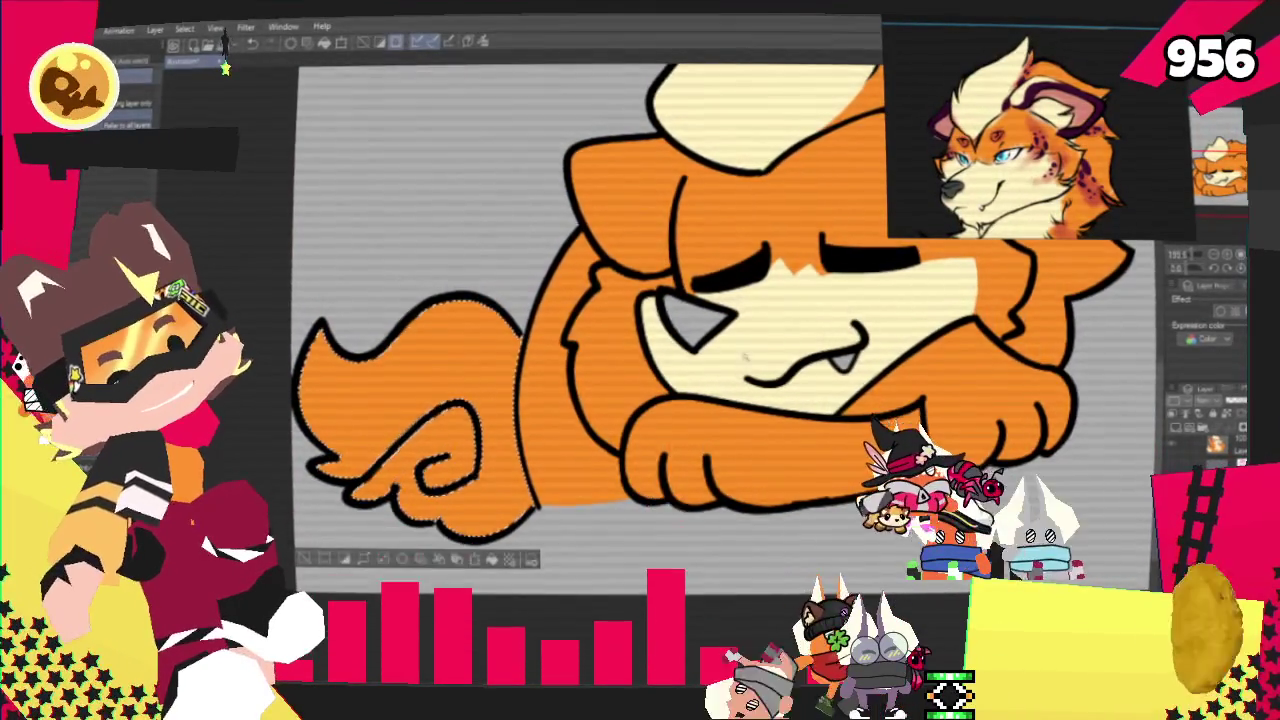
pyautogui.press('p')
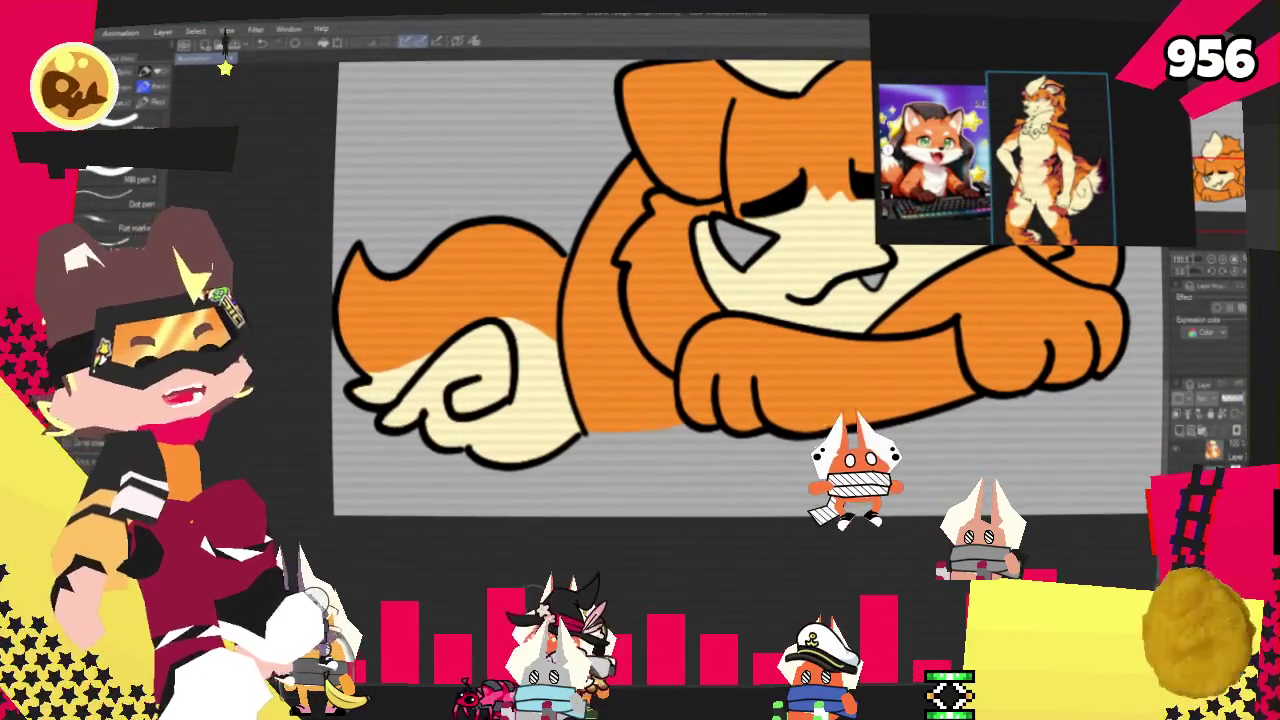
pyautogui.hotkey('ctrl', '-')
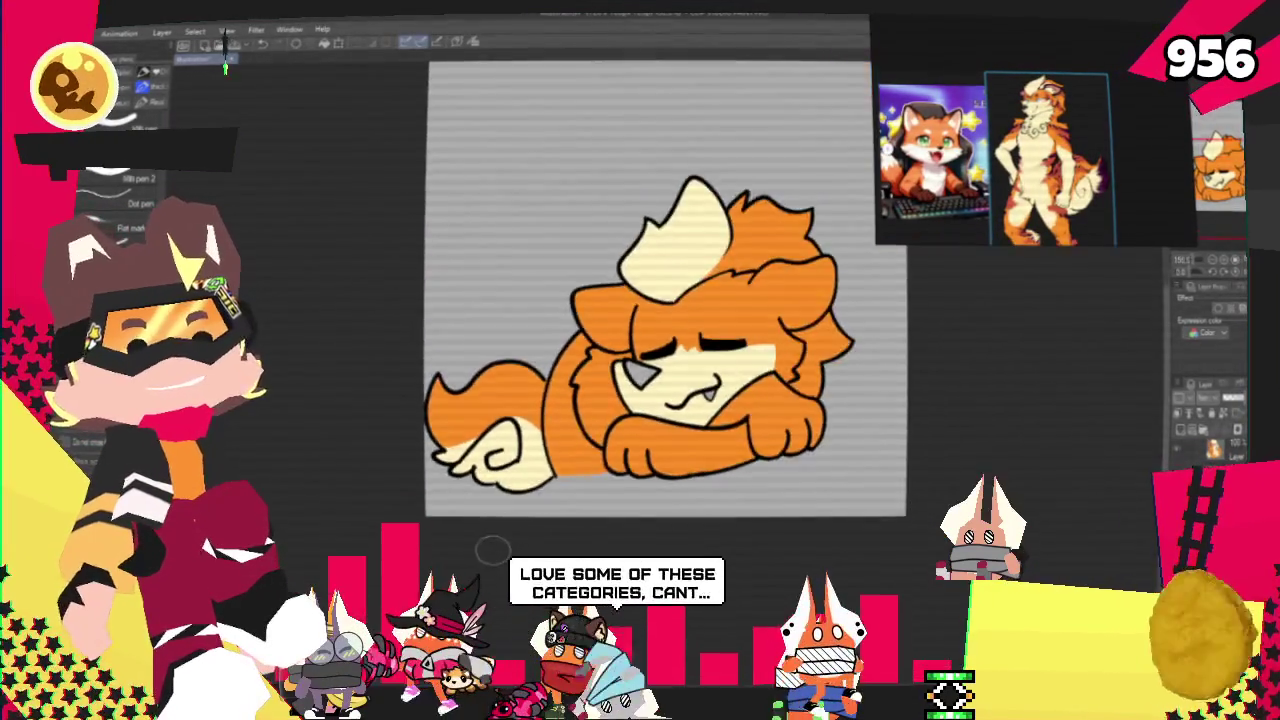
pyautogui.scroll(1, 620, 480)
pyautogui.scroll(1, 700, 430)
pyautogui.scroll(-1, 720, 420)
pyautogui.scroll(2, 728, 415)
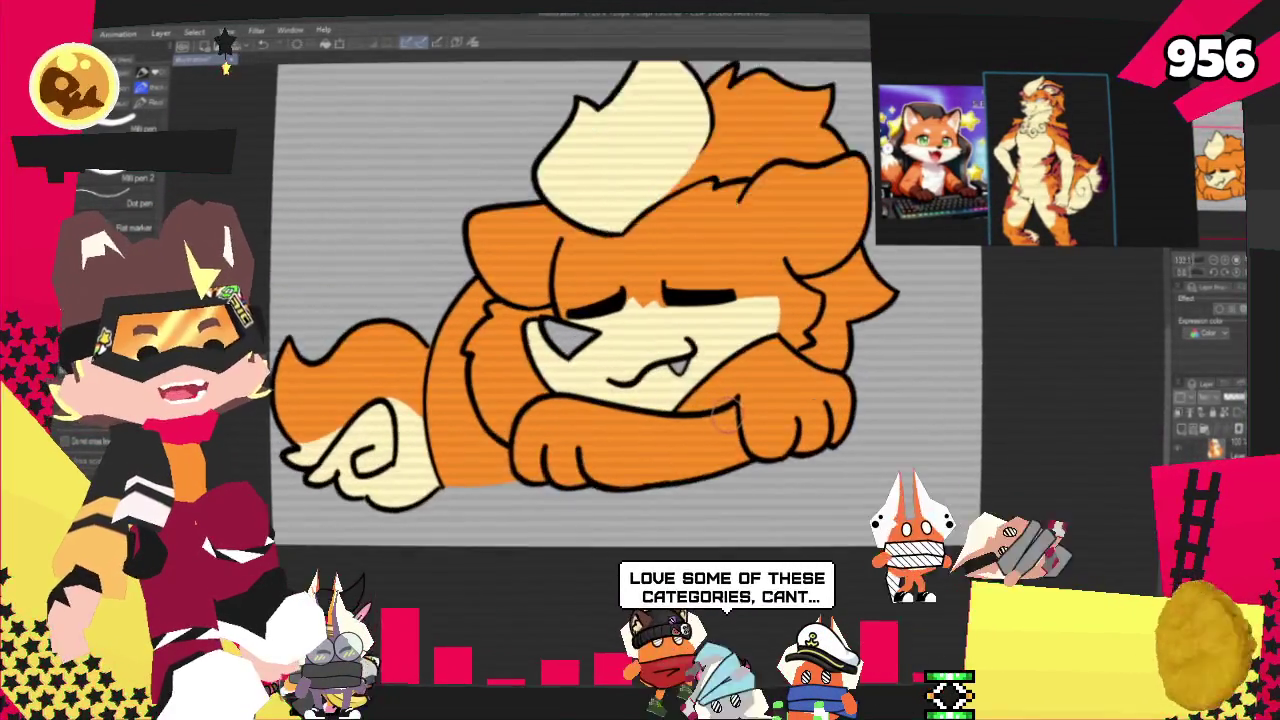
pyautogui.scroll(1, 710, 405)
pyautogui.scroll(1, 690, 385)
pyautogui.scroll(1, 665, 362)
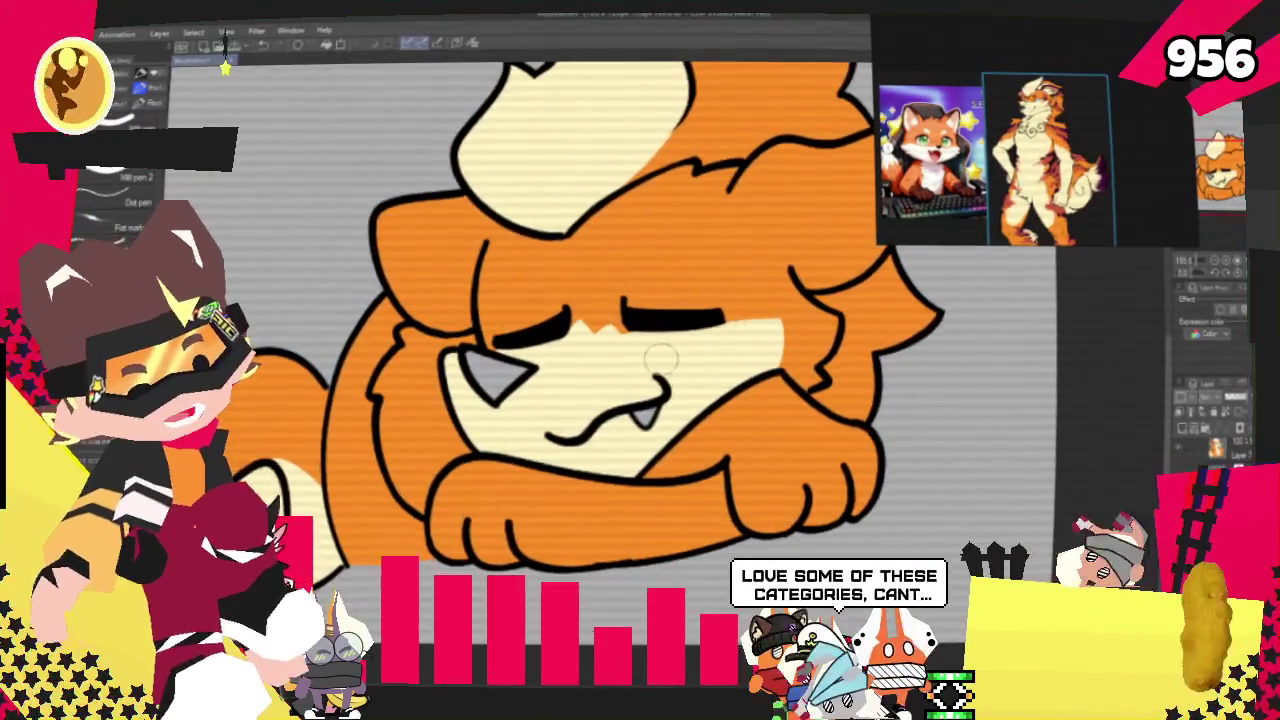
pyautogui.scroll(-1, 690, 440)
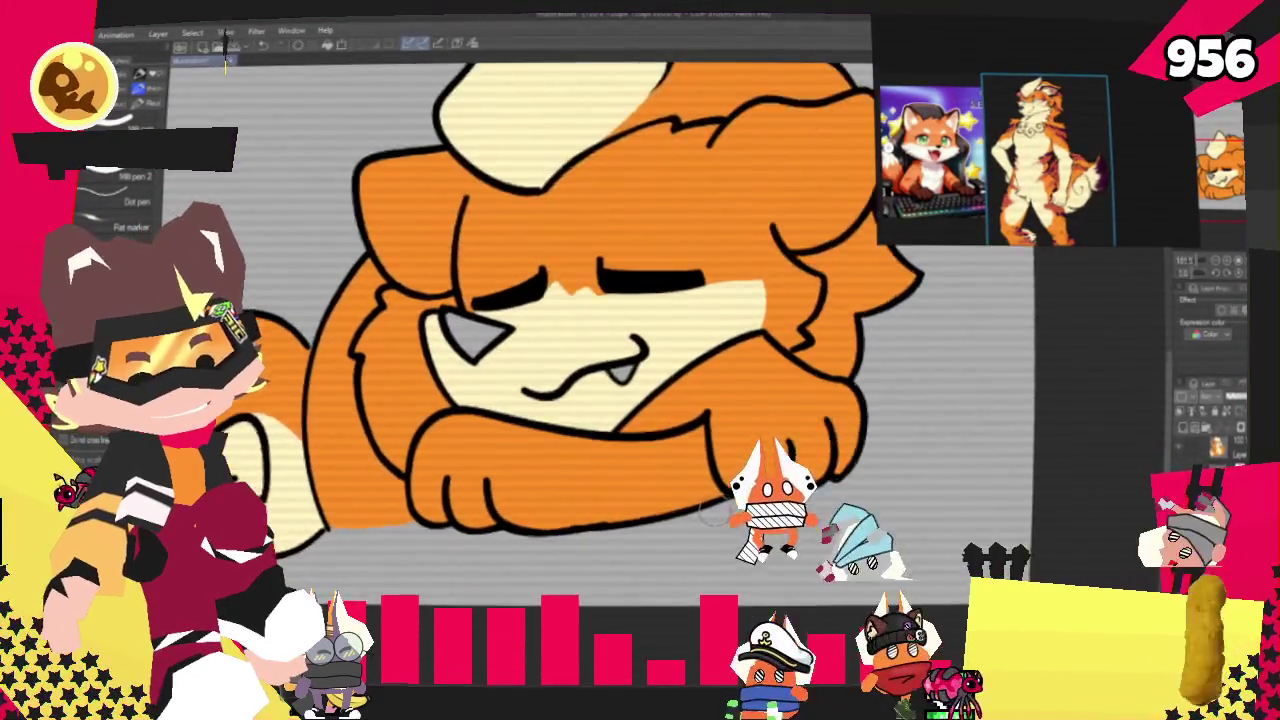
pyautogui.scroll(1, 713, 512)
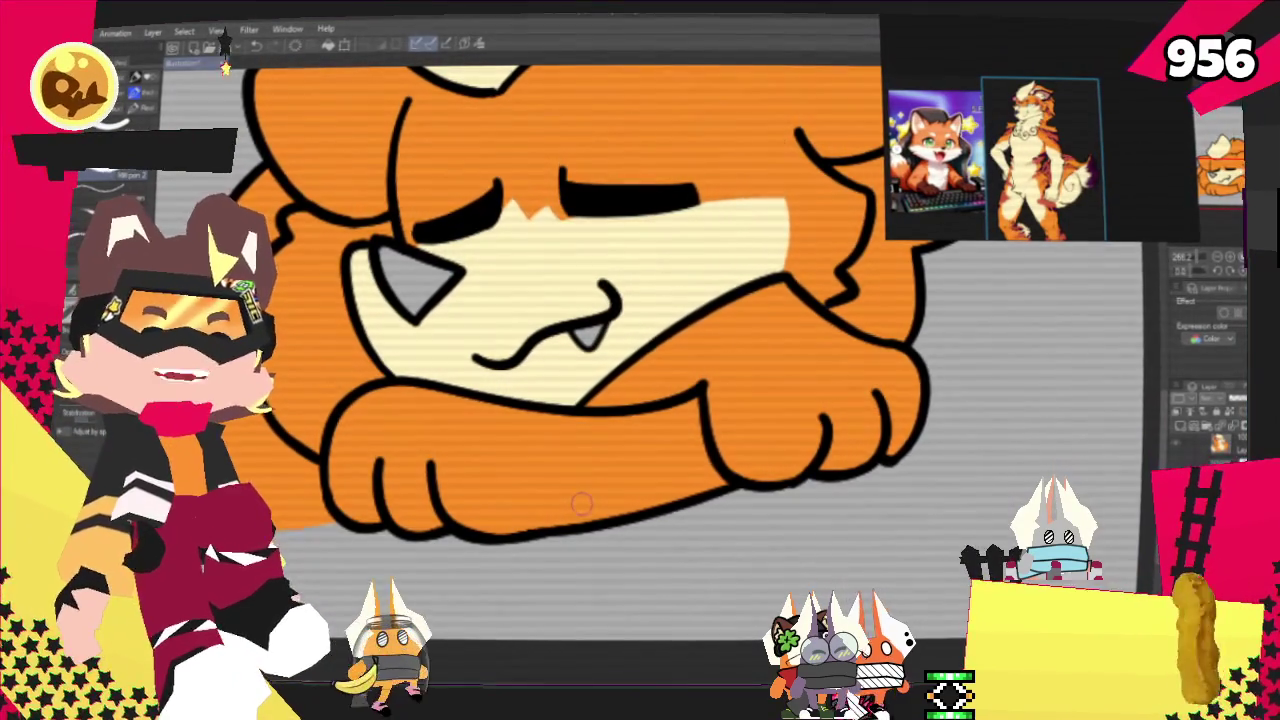
# Bring the face and paws into view and fill the forearm and paw cream.
pyautogui.moveTo(581, 503); pyautogui.dragTo(696, 490)
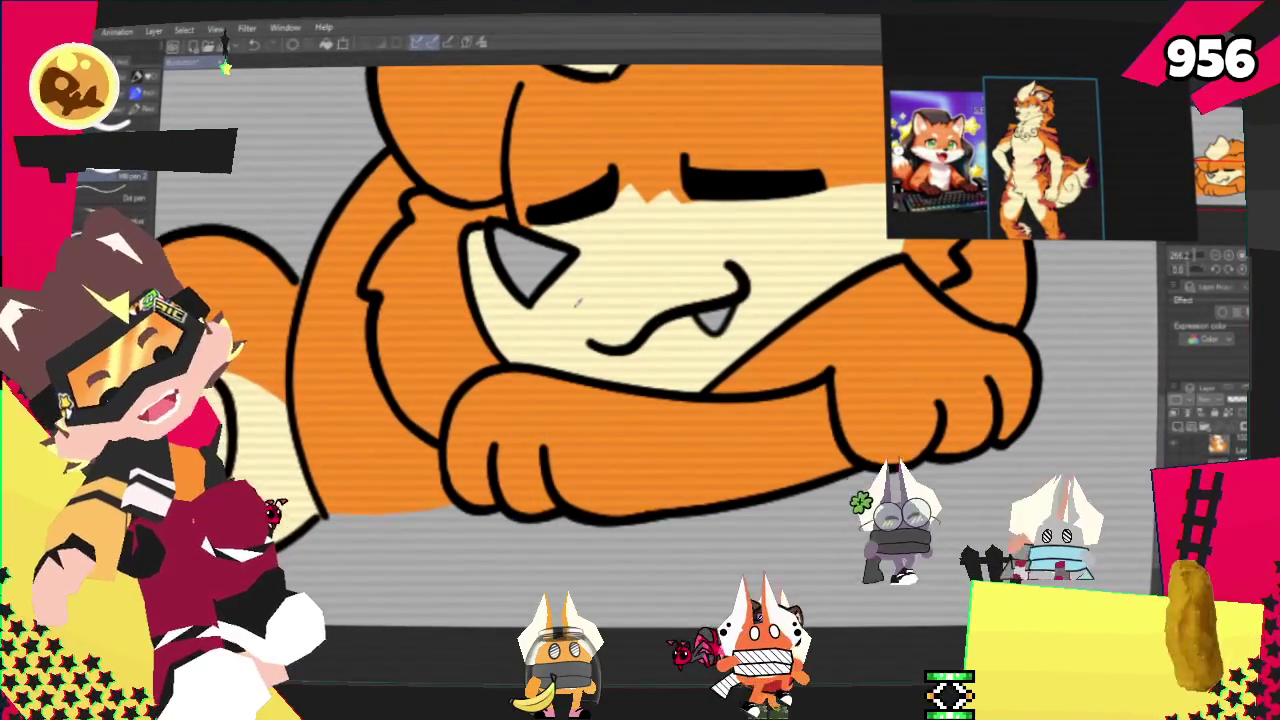
pyautogui.click(870, 440)
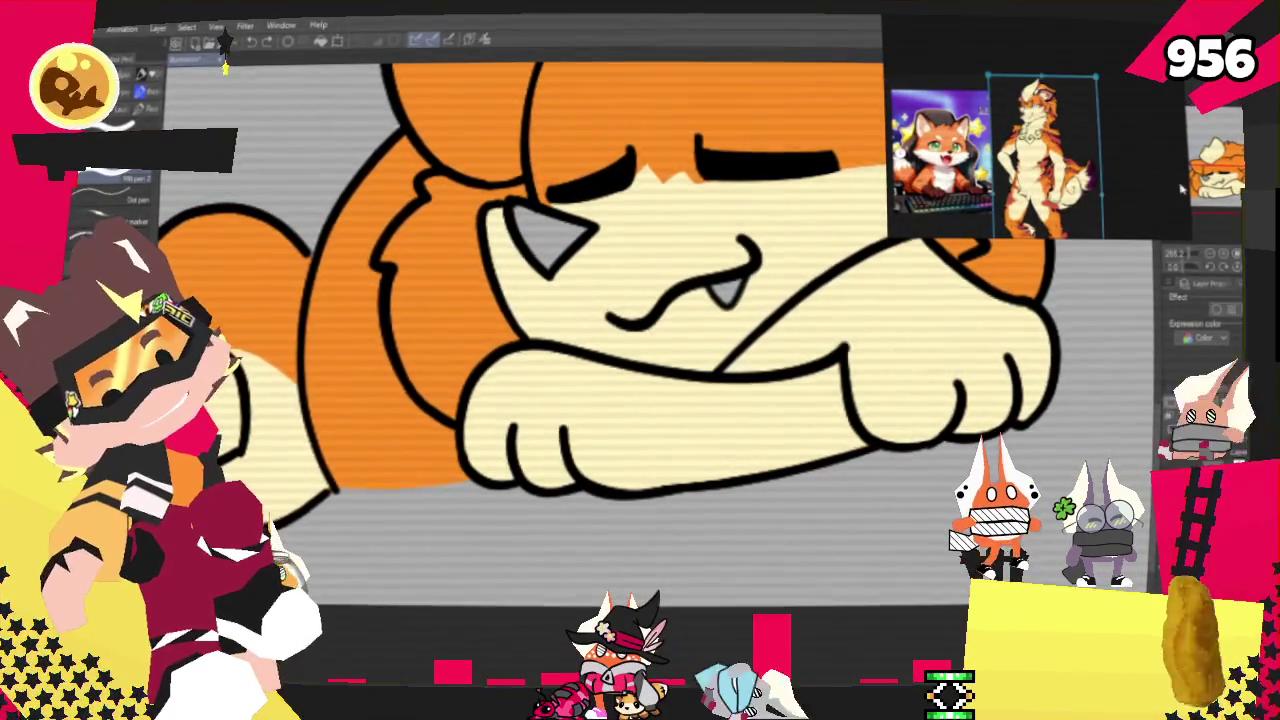
# Erase the stray cream stroke on the head and draw a cream line along the left ear.
pyautogui.moveTo(907, 340); pyautogui.dragTo(767, 495)
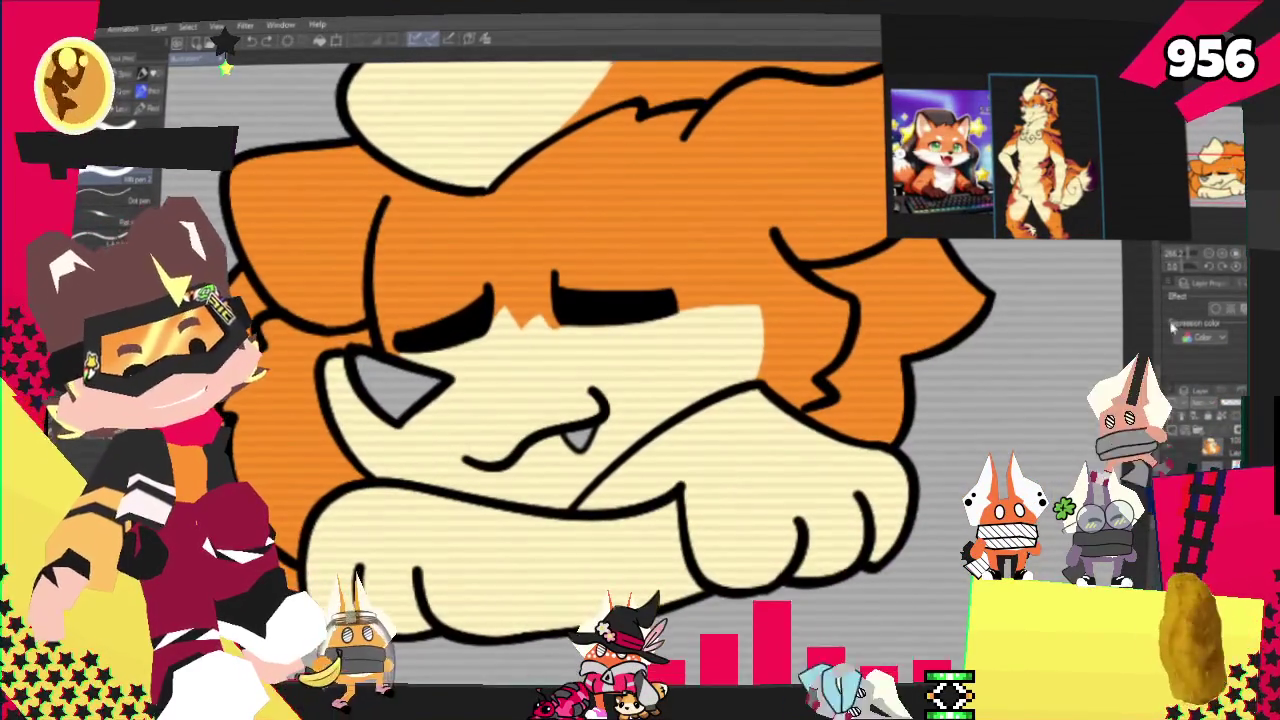
pyautogui.moveTo(600, 350); pyautogui.dragTo(645, 460)
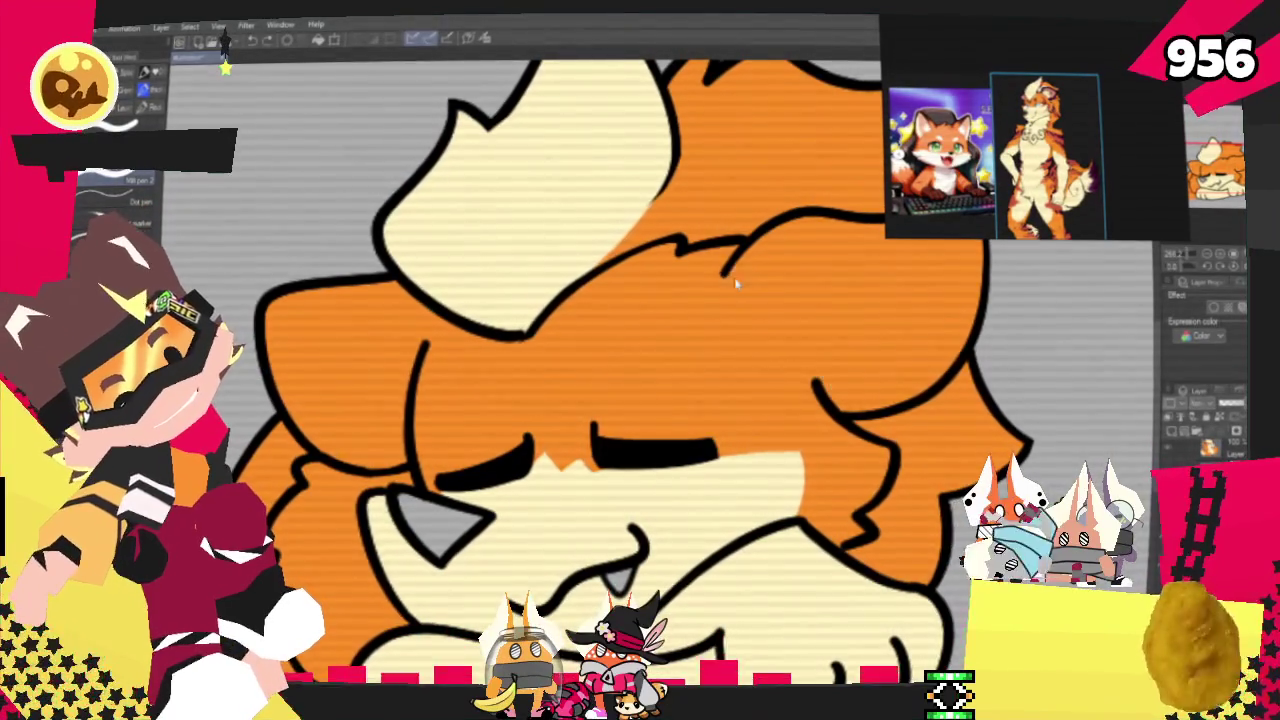
pyautogui.moveTo(785, 333); pyautogui.dragTo(762, 290)
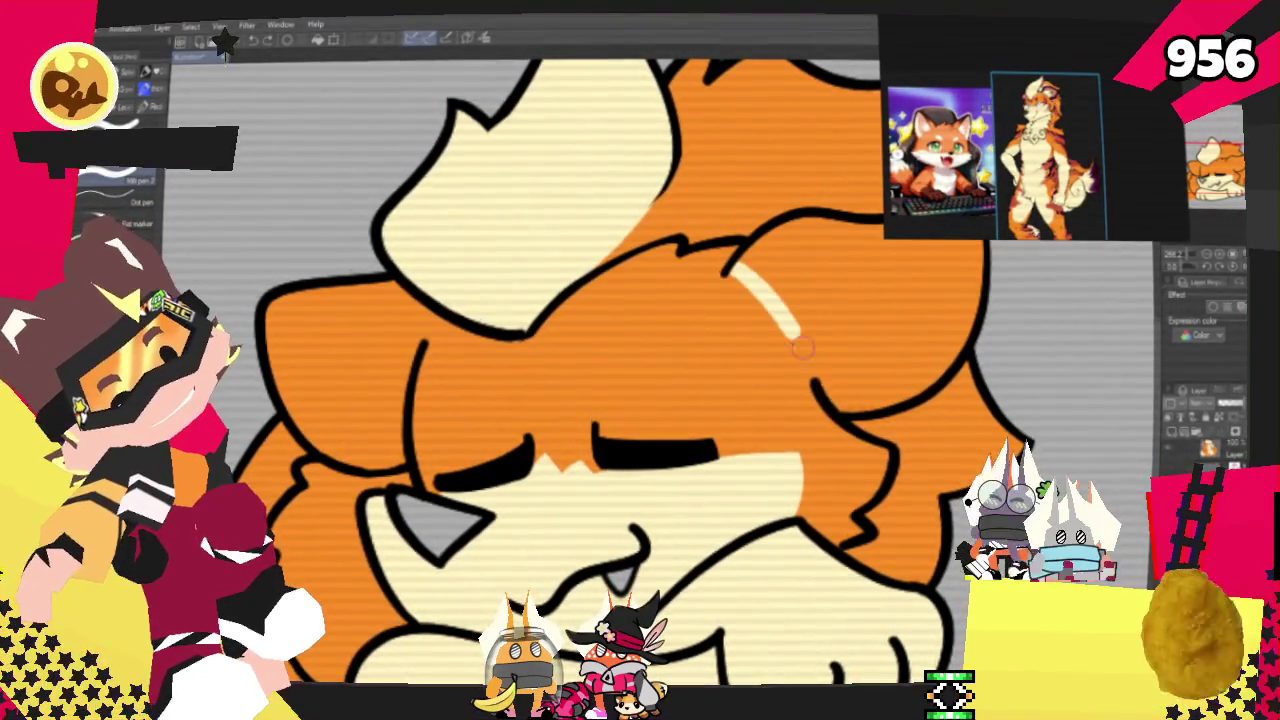
pyautogui.moveTo(413, 310)
pyautogui.mouseDown()
pyautogui.moveTo(425, 340)
pyautogui.moveTo(393, 380)
pyautogui.mouseUp()
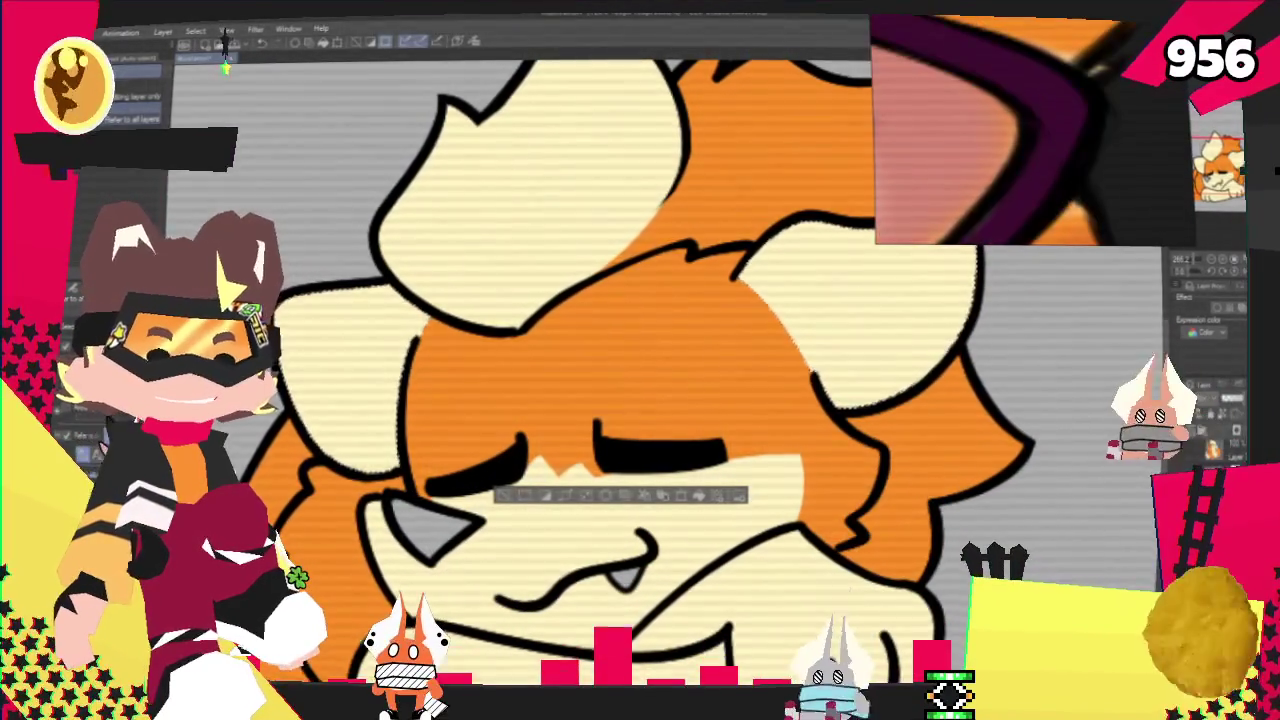
# Zoom out to see the whole creature before drawing the horns.
pyautogui.hotkey('ctrl', '-')
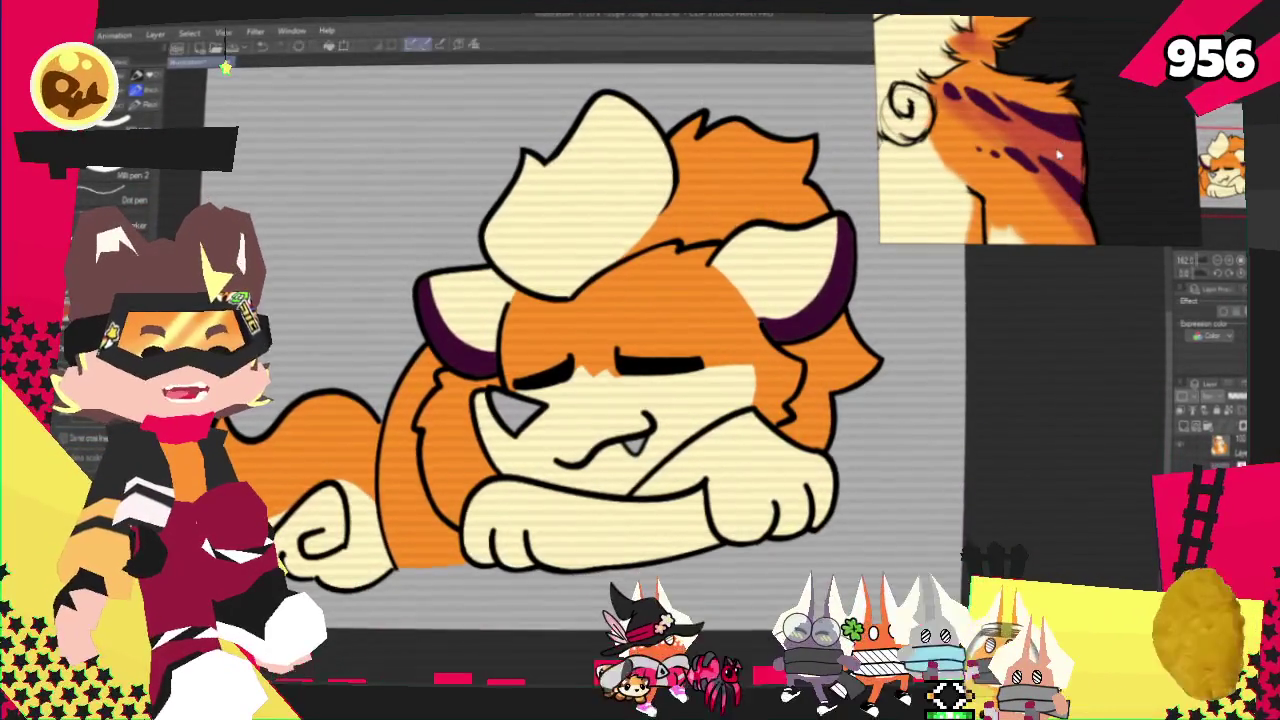
pyautogui.scroll(-2, 676, 287)
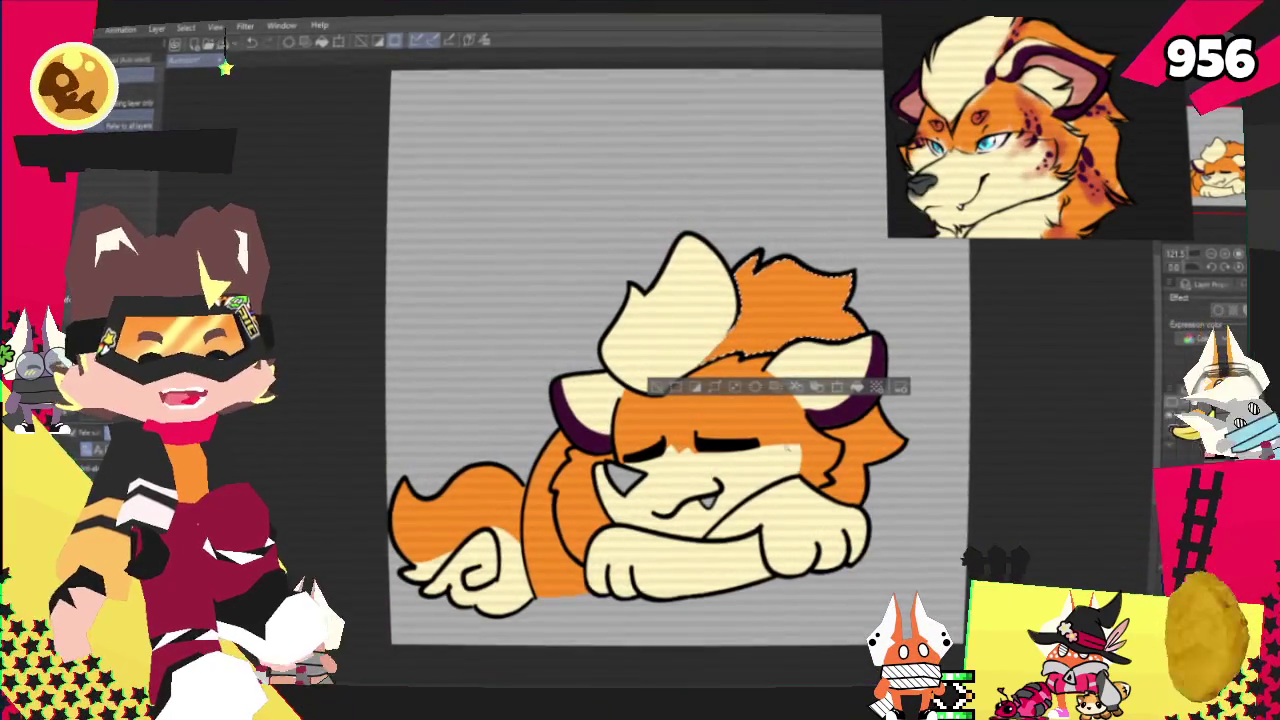
pyautogui.hotkey('ctrl', '+')
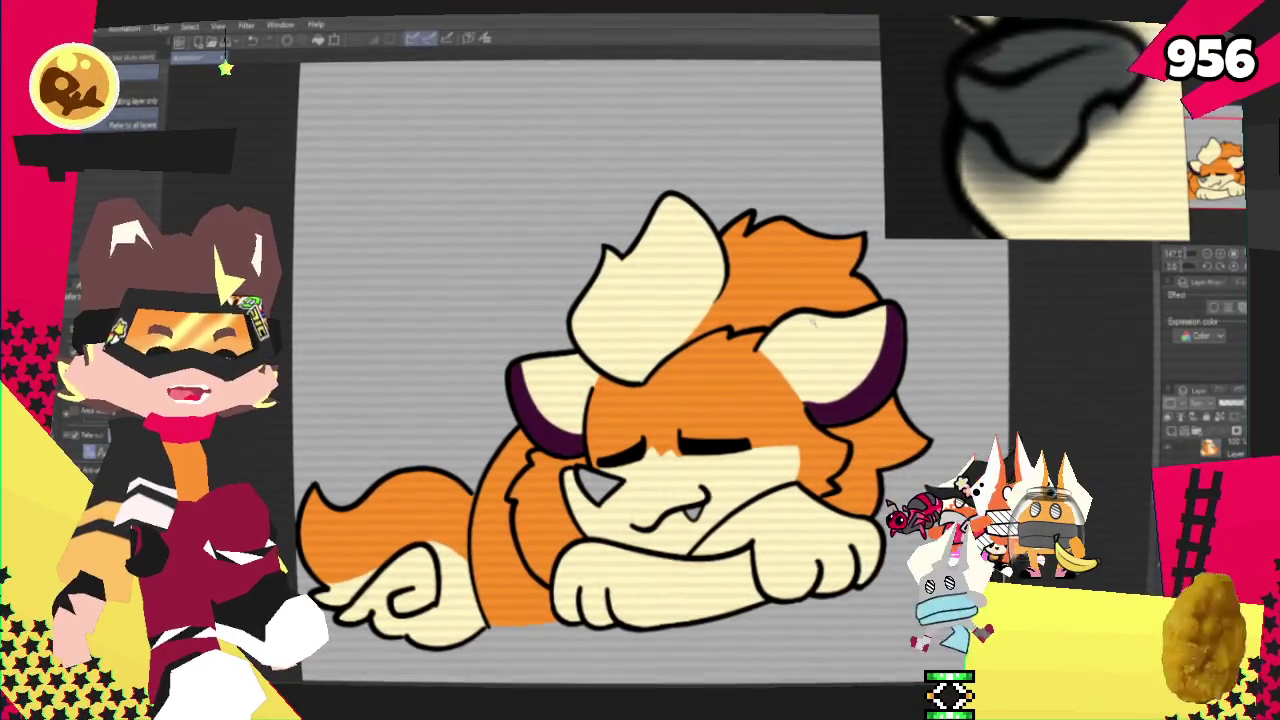
pyautogui.scroll(3, 687, 427)
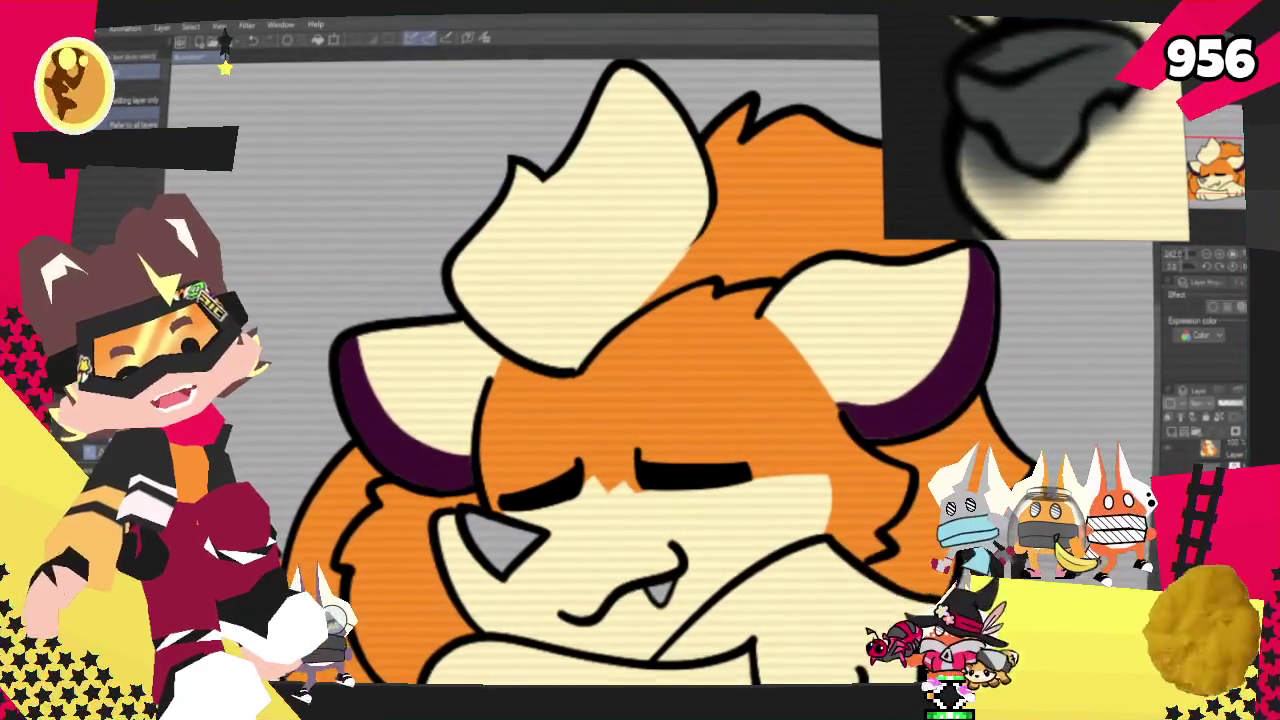
pyautogui.scroll(2, 523, 574)
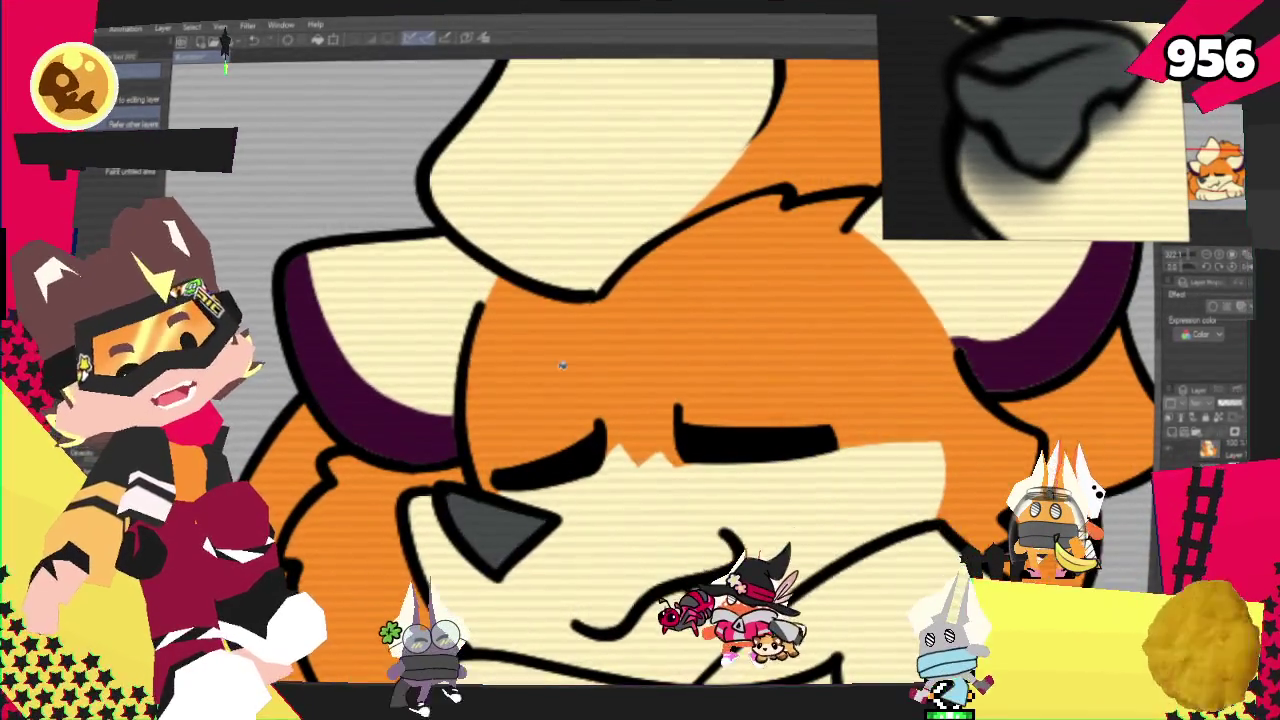
pyautogui.scroll(-2, 300, 437)
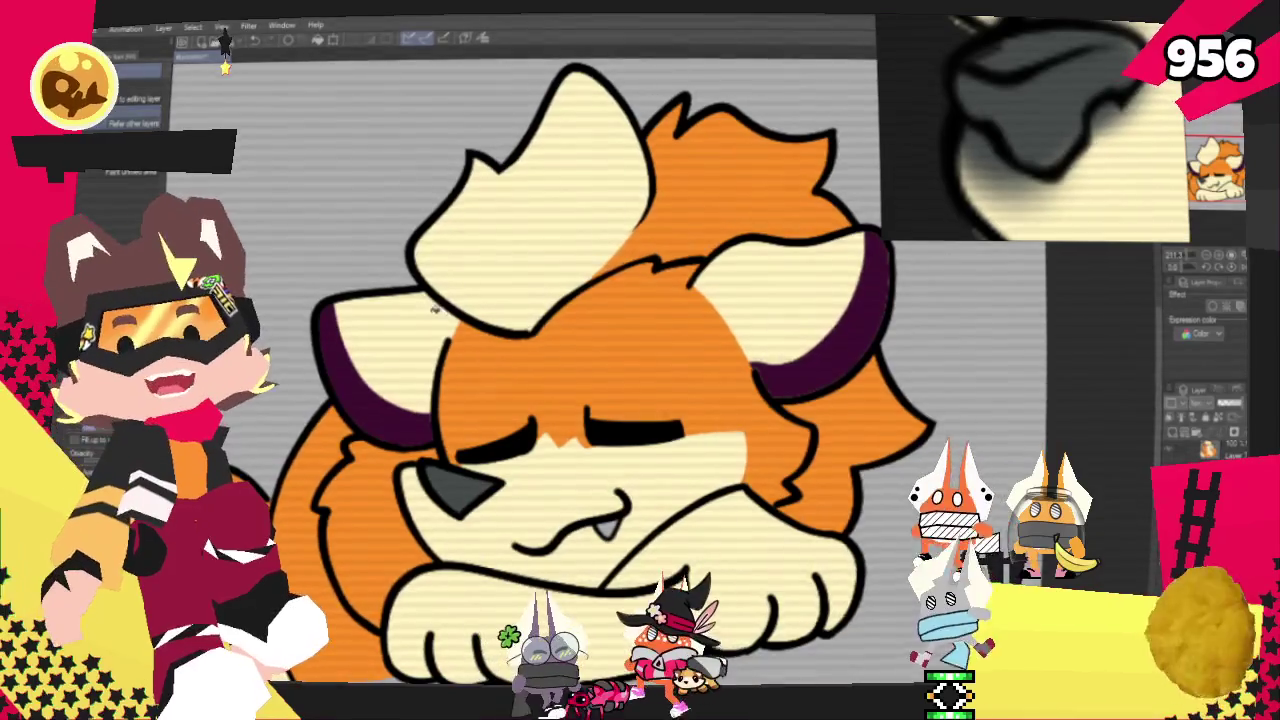
pyautogui.scroll(1, 535, 440)
pyautogui.scroll(3, 535, 440)
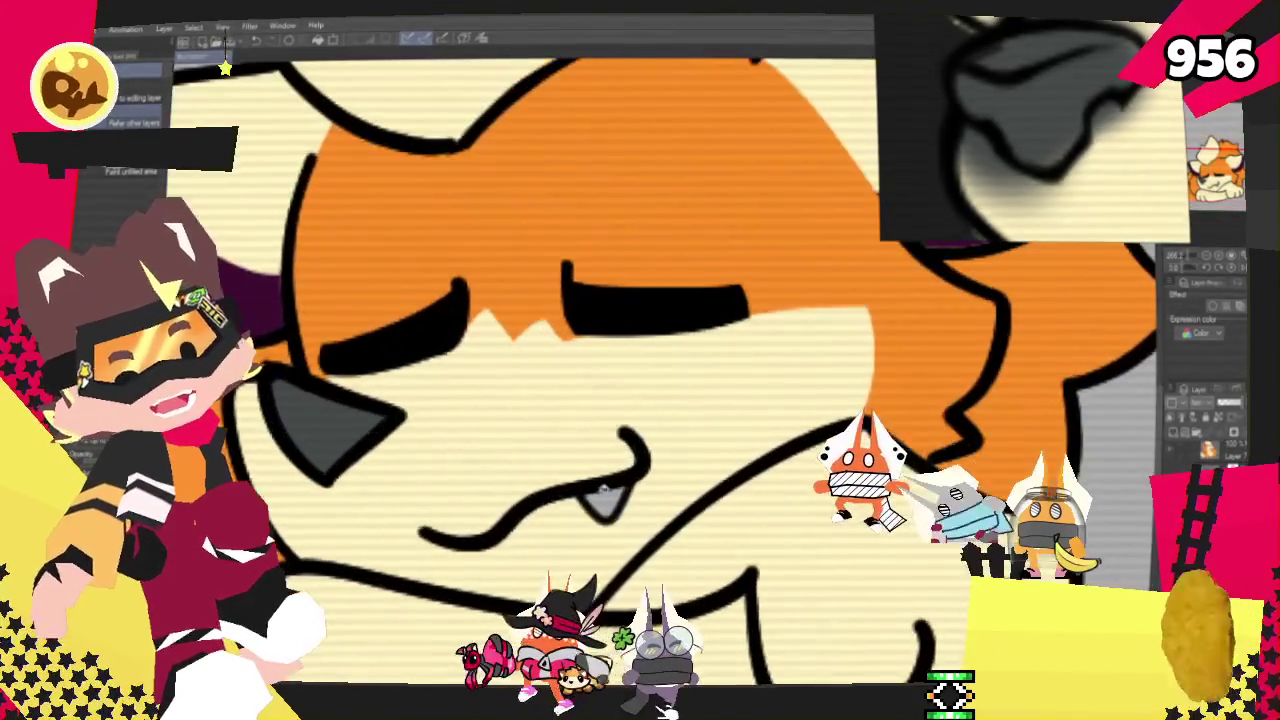
pyautogui.scroll(-1, 694, 416)
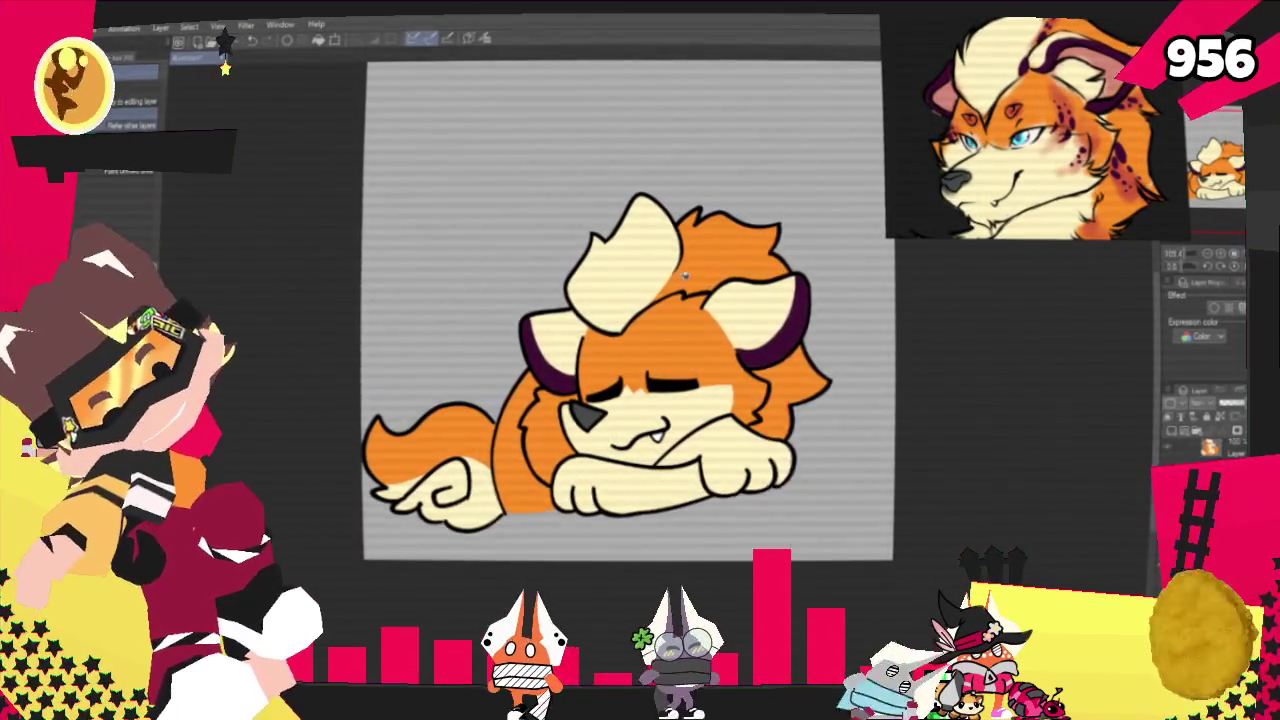
# Adjust the zoom to frame the whole drawing and switch to the soft airbrush for shading.
pyautogui.hotkey('ctrl', '-')
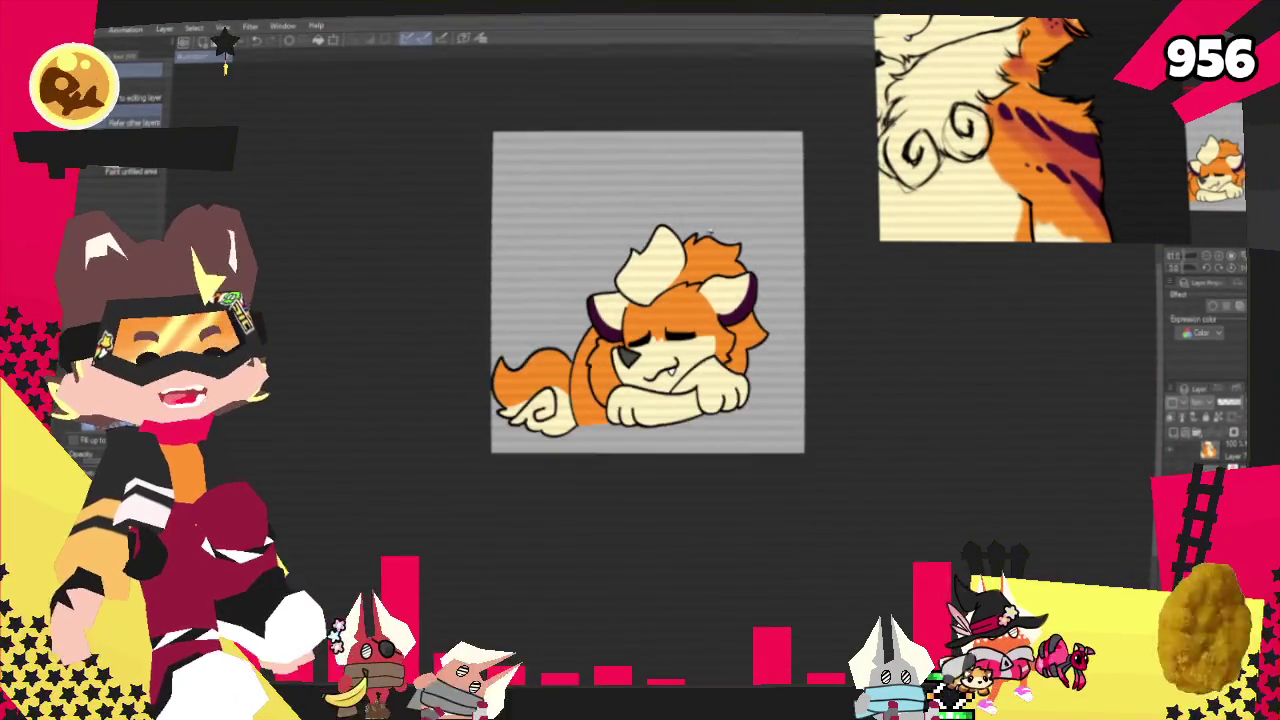
pyautogui.scroll(2, 620, 300)
pyautogui.scroll(2, 620, 300)
pyautogui.scroll(2, 620, 300)
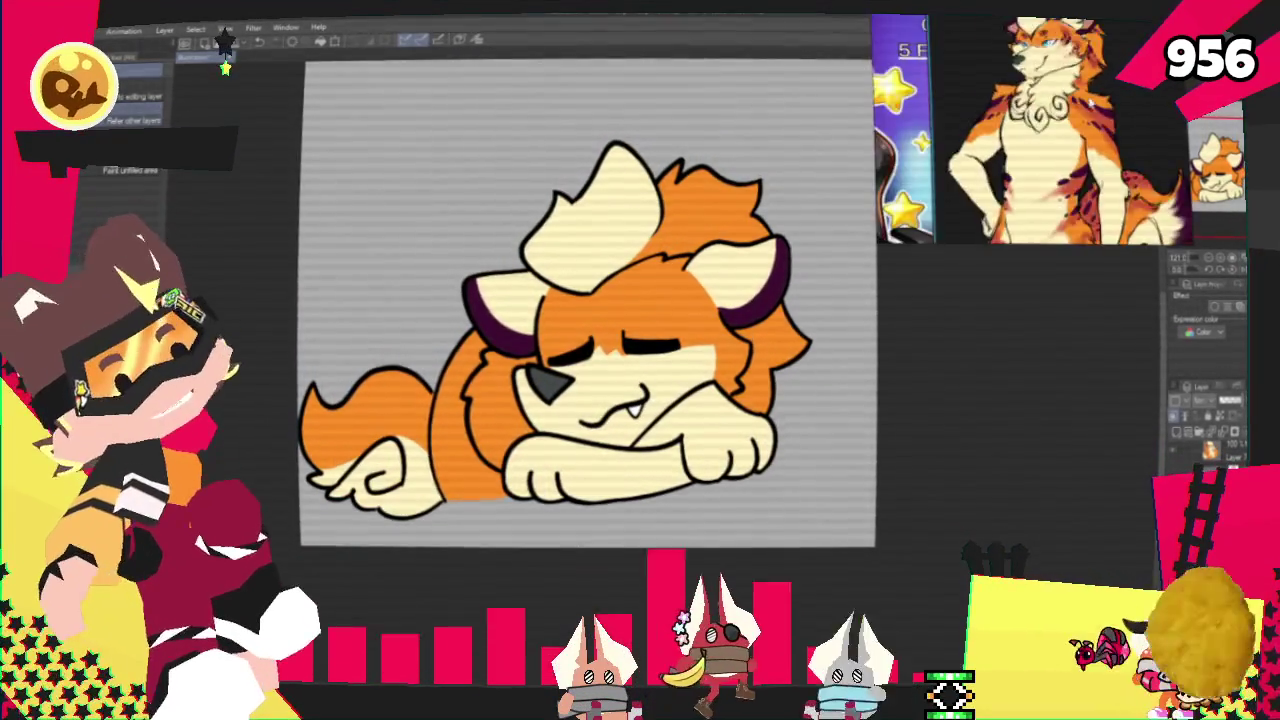
pyautogui.hotkey('ctrl', '+')
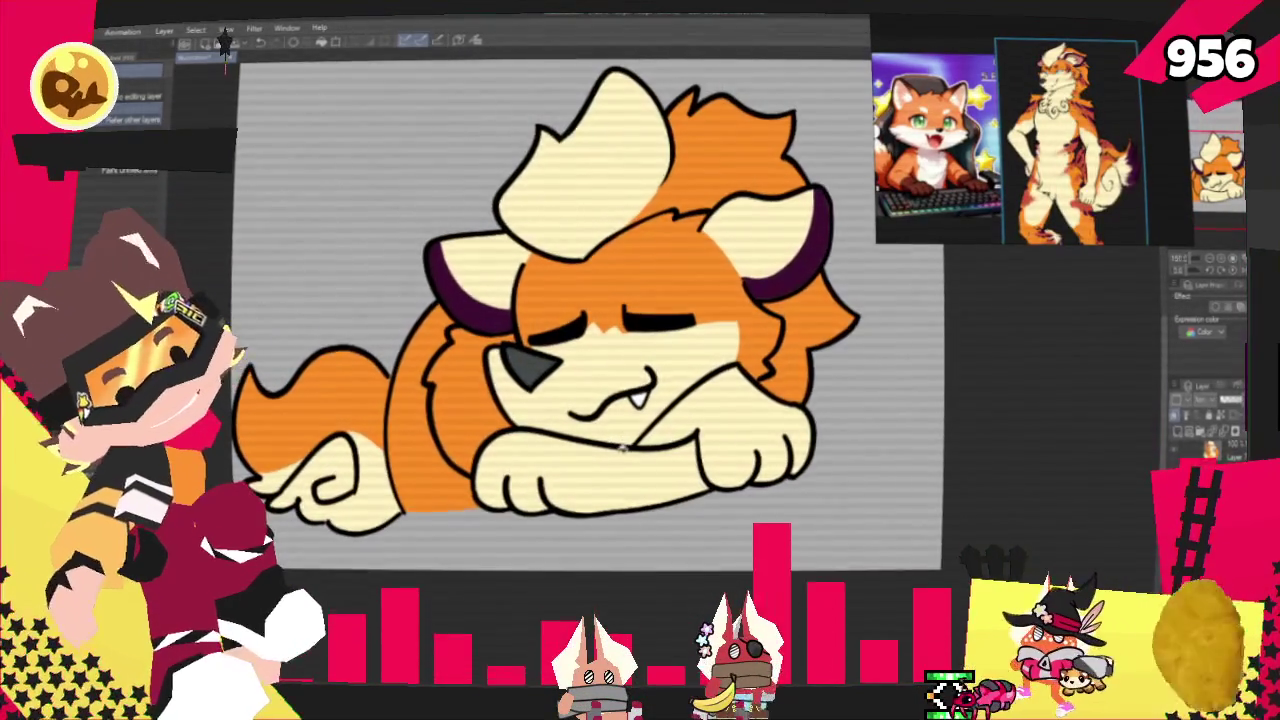
pyautogui.hotkey('ctrl', '-')
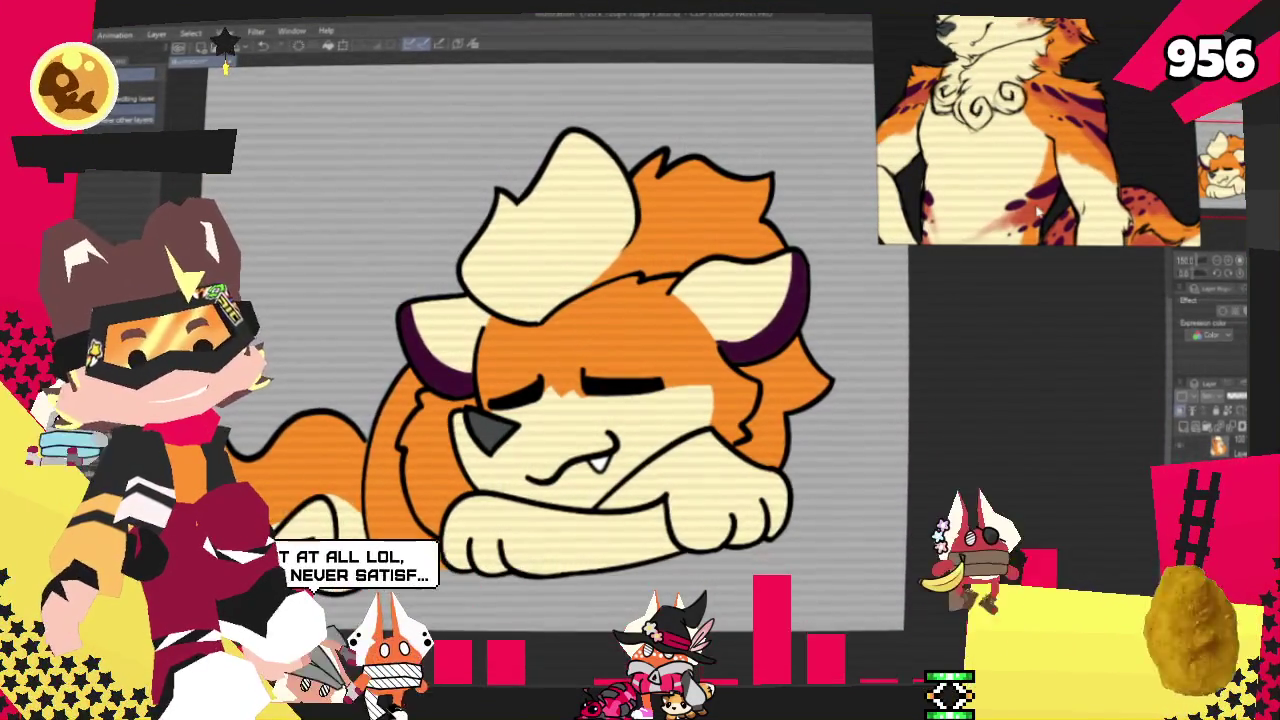
pyautogui.press('b')
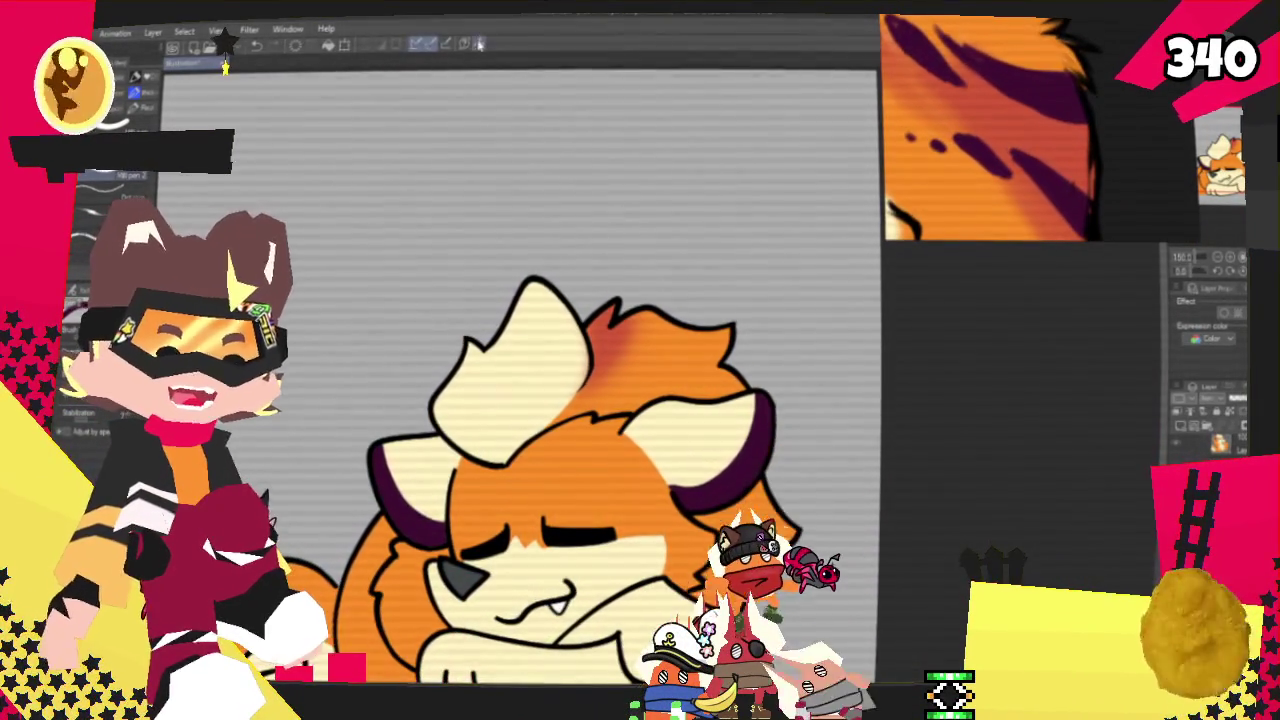
# Zoom out on the canvas to see the shaded mane.
pyautogui.scroll(-5, 1009, 148)
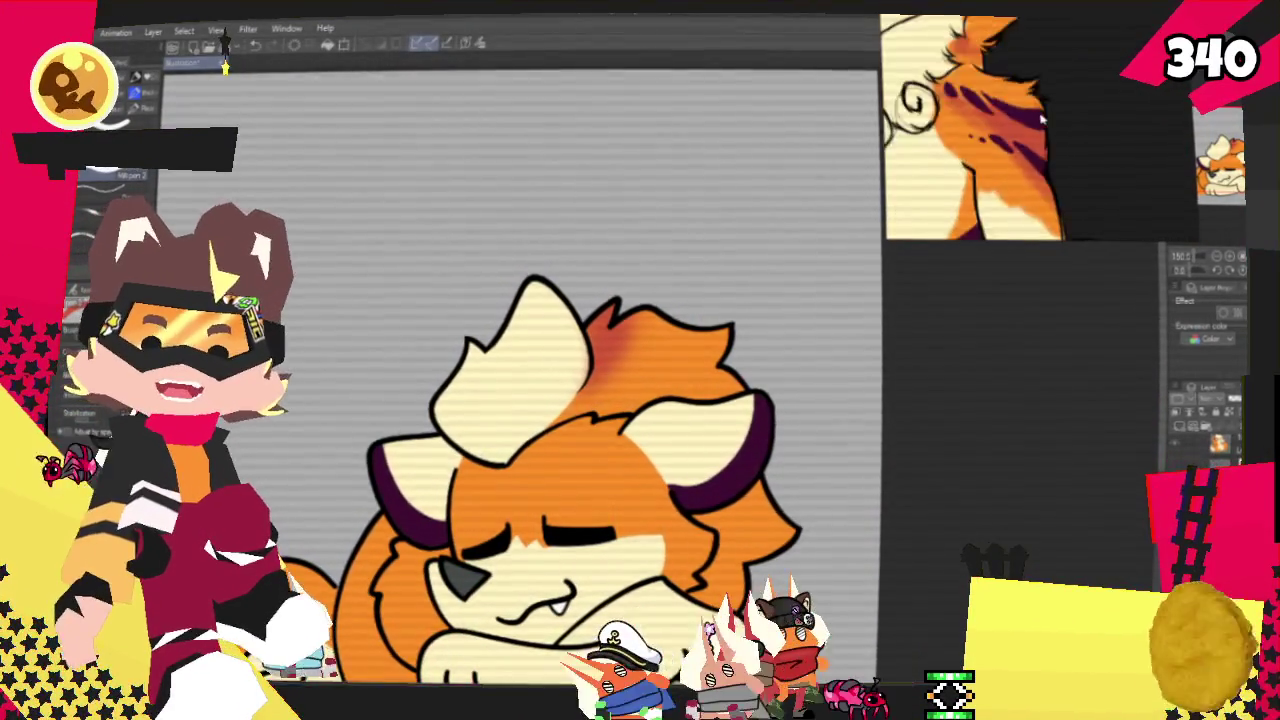
pyautogui.scroll(-3, 783, 260)
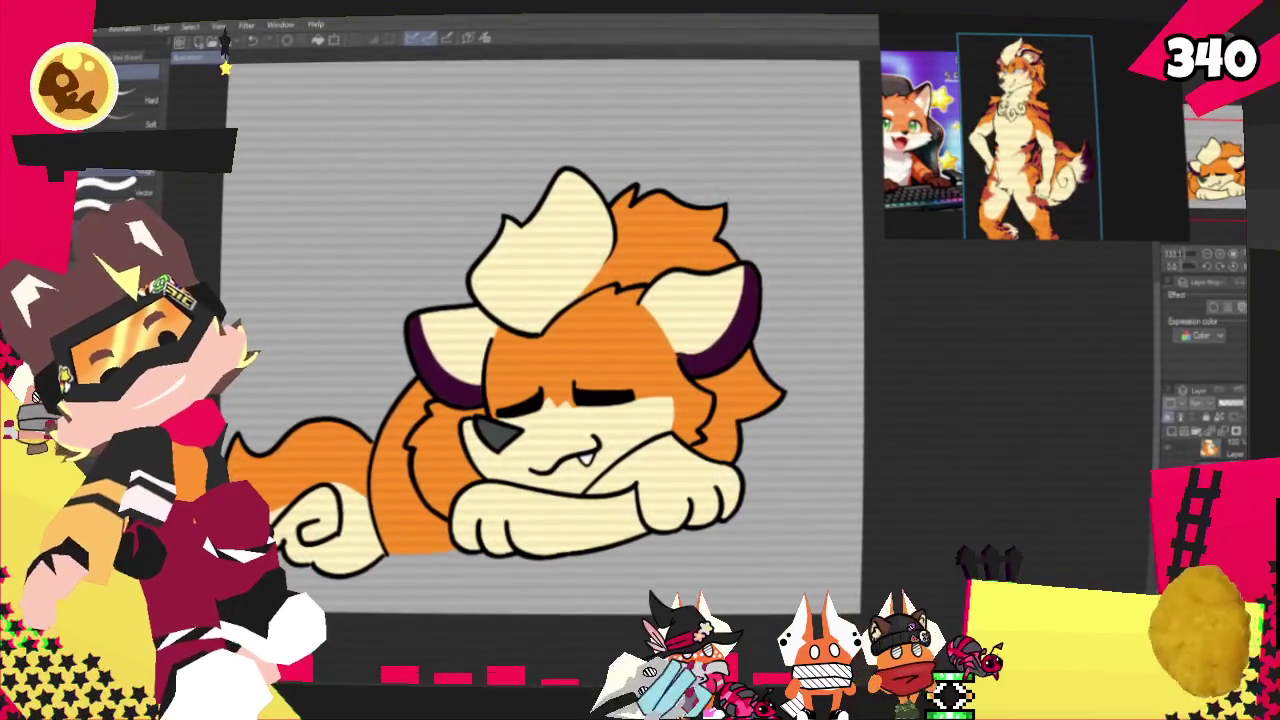
# Select the orange fur with the all-layers Fill tool and draw darker orange strands in the mane.
pyautogui.press('g')
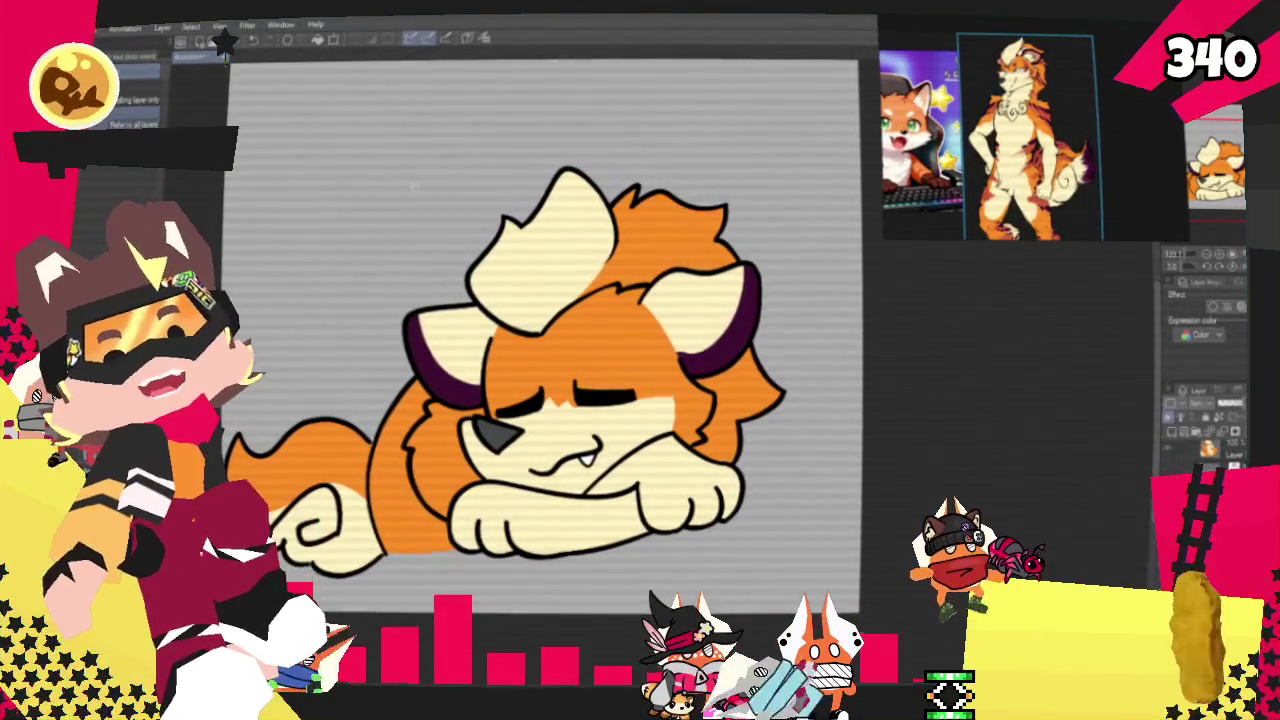
pyautogui.click(663, 240)
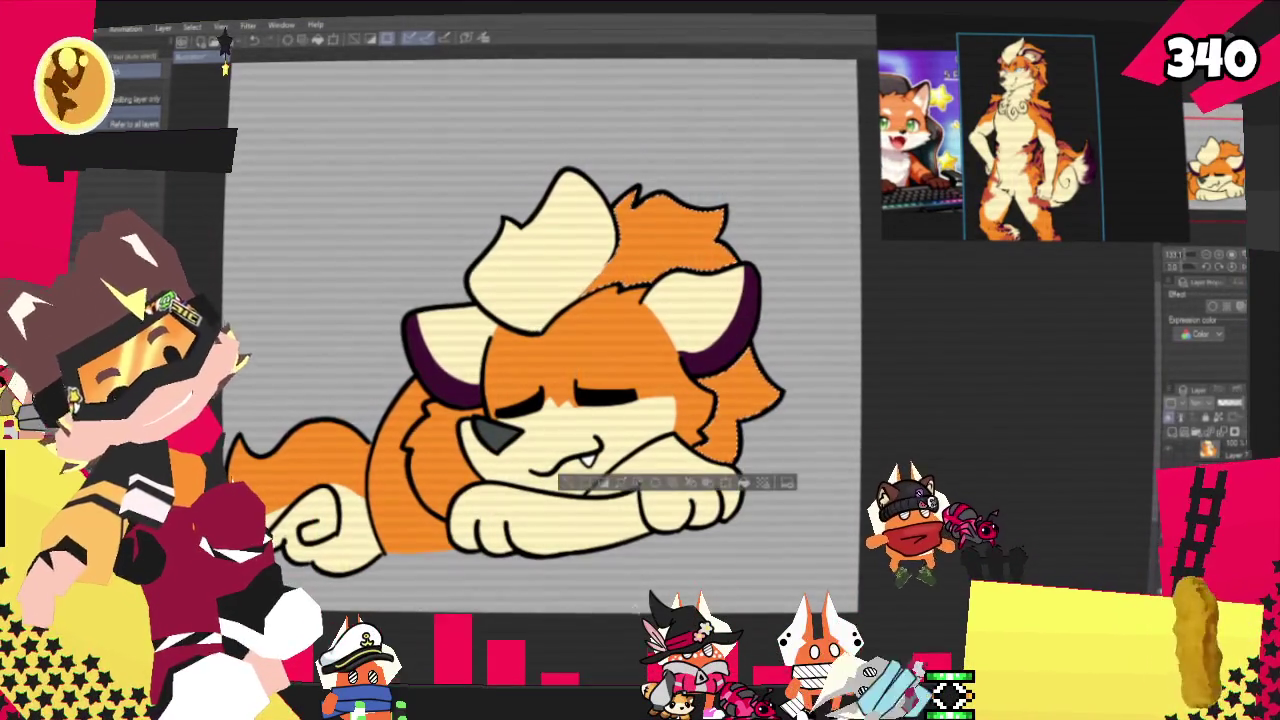
pyautogui.press('p')
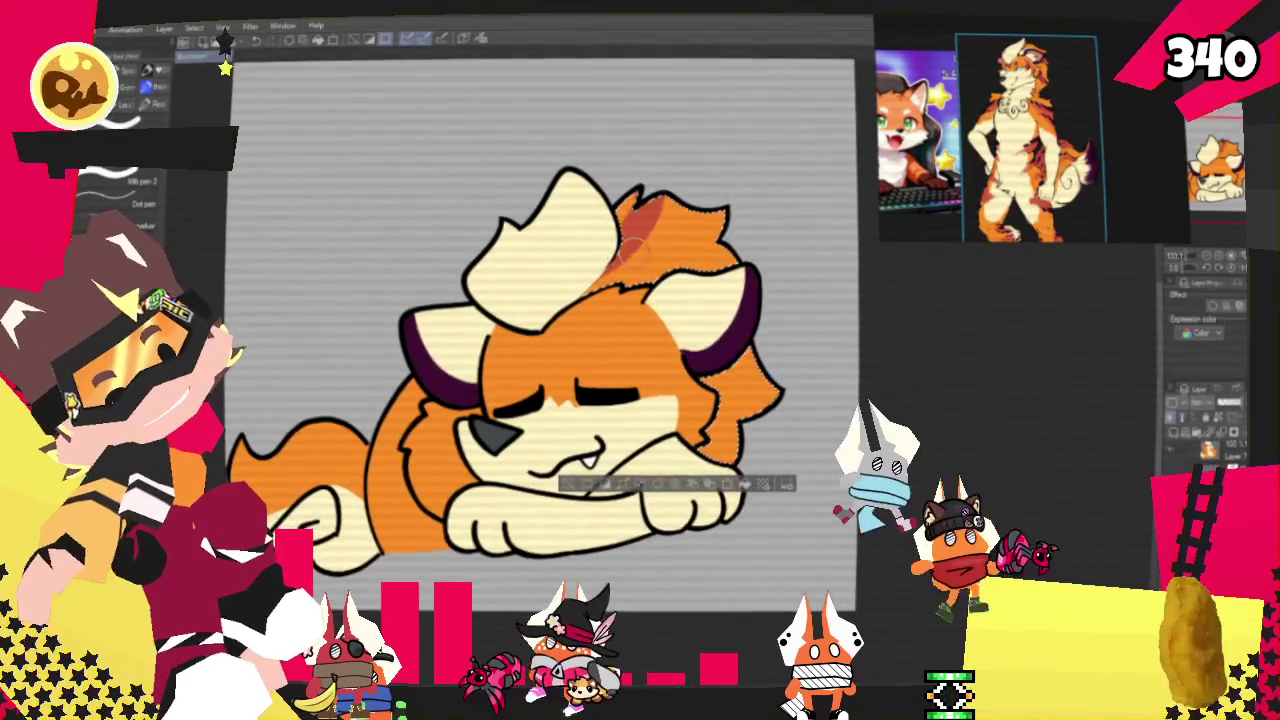
pyautogui.moveTo(655, 198); pyautogui.dragTo(608, 282)
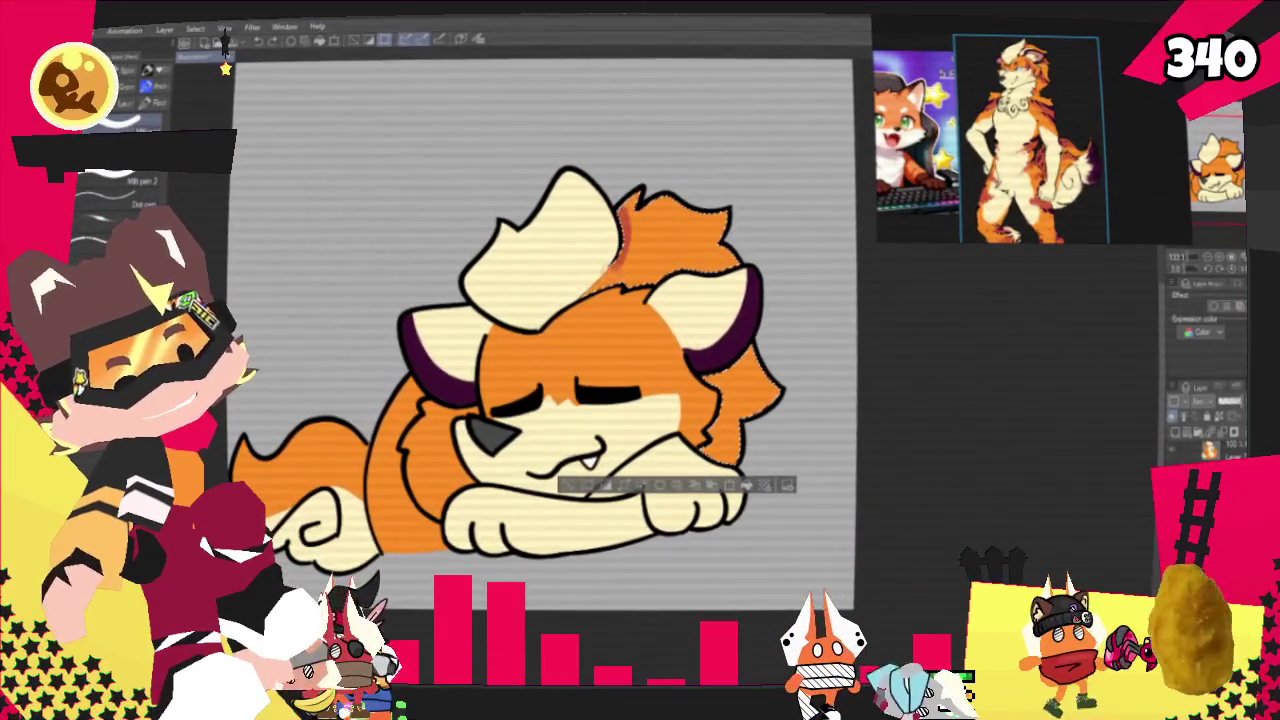
pyautogui.moveTo(625, 268); pyautogui.dragTo(632, 218)
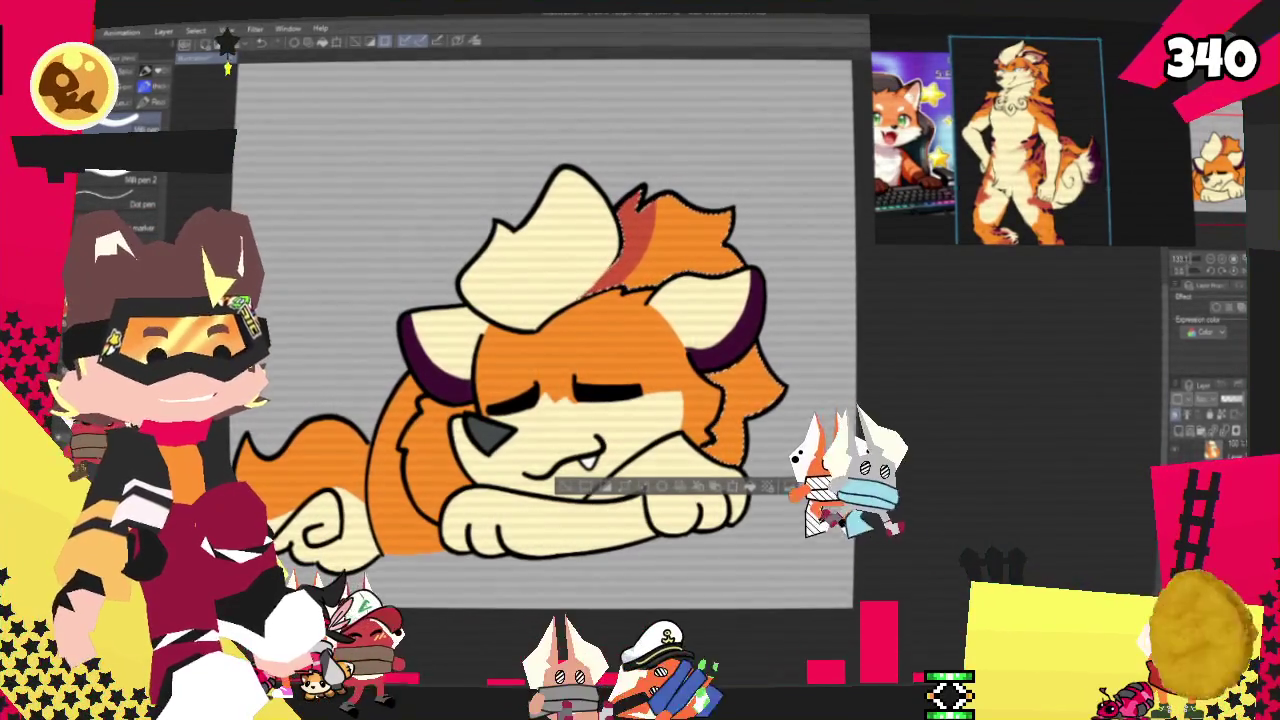
# Add reddish shading strokes and airbrush darker shading on the fur near the ear.
pyautogui.scroll(3, 1034, 77)
pyautogui.scroll(3, 1011, 36)
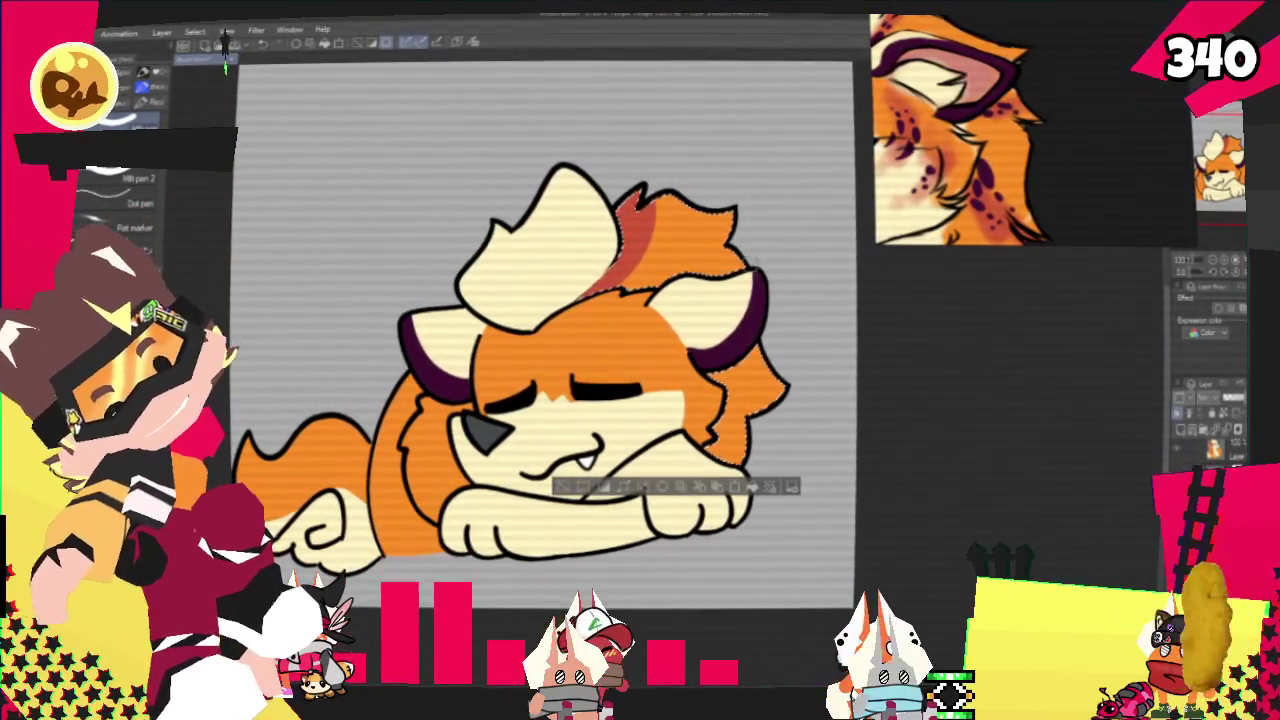
pyautogui.moveTo(750, 390); pyautogui.dragTo(762, 405)
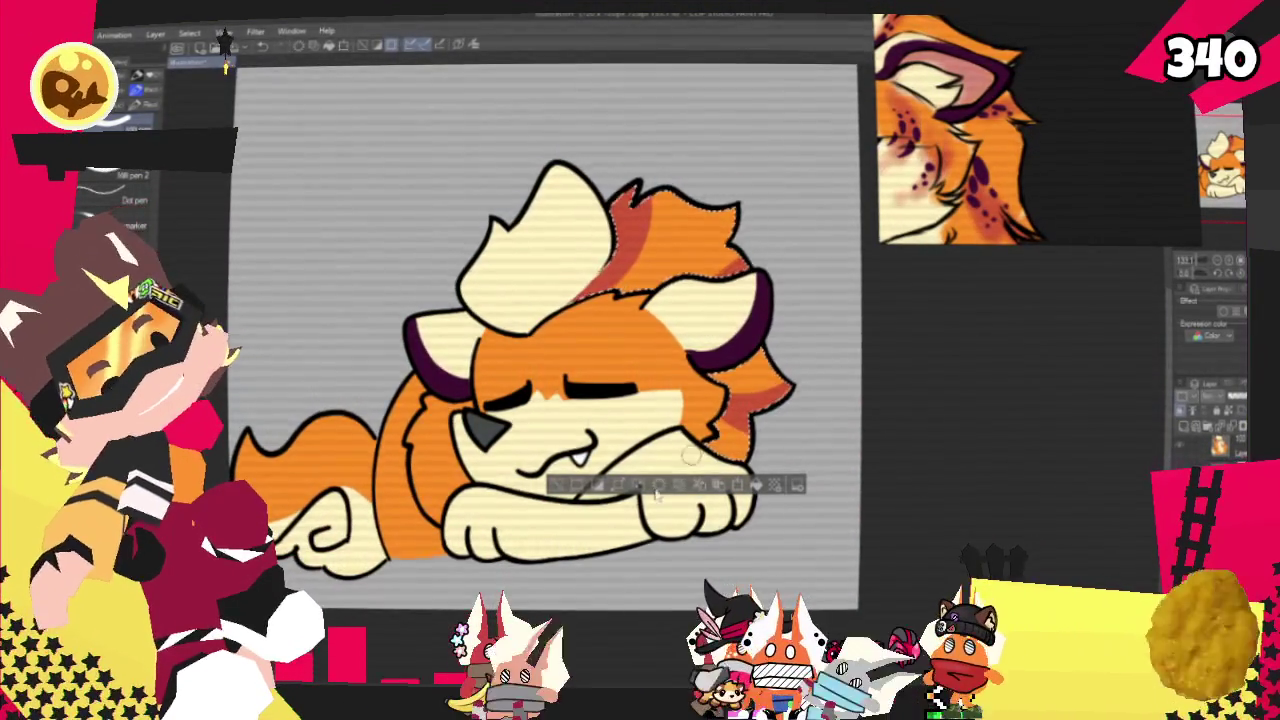
pyautogui.press('b')
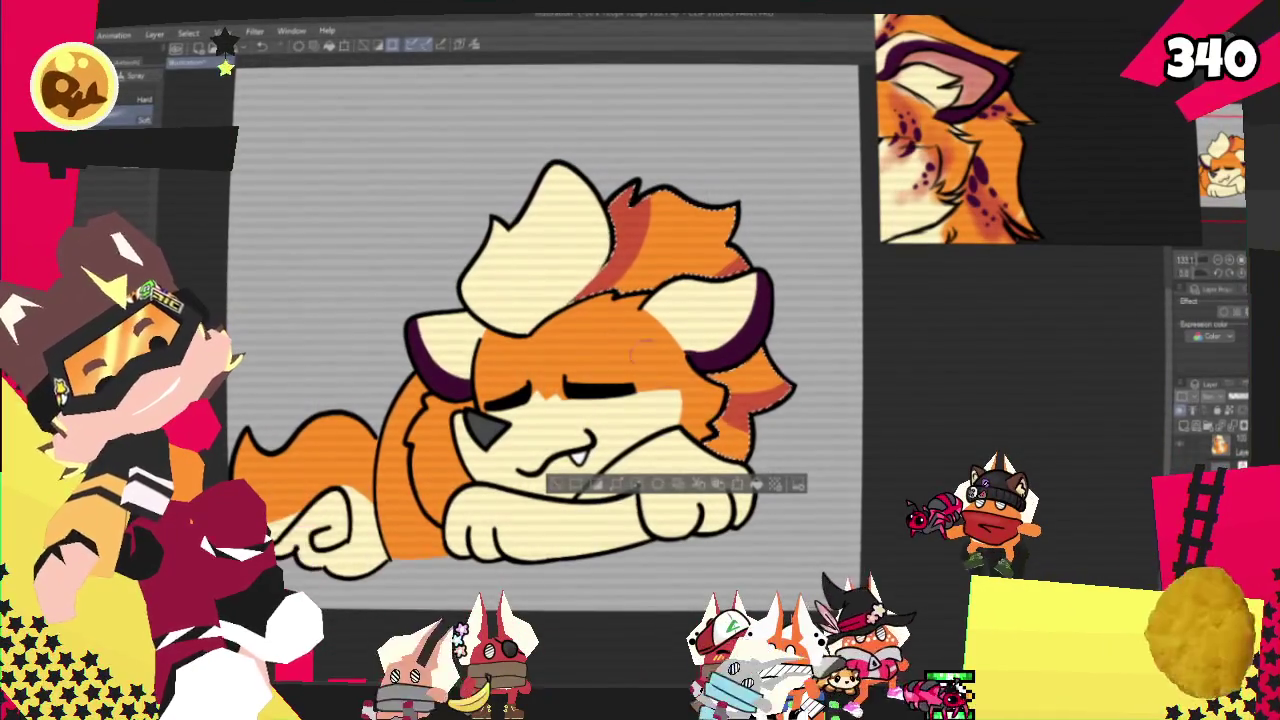
pyautogui.moveTo(725, 395); pyautogui.dragTo(742, 420)
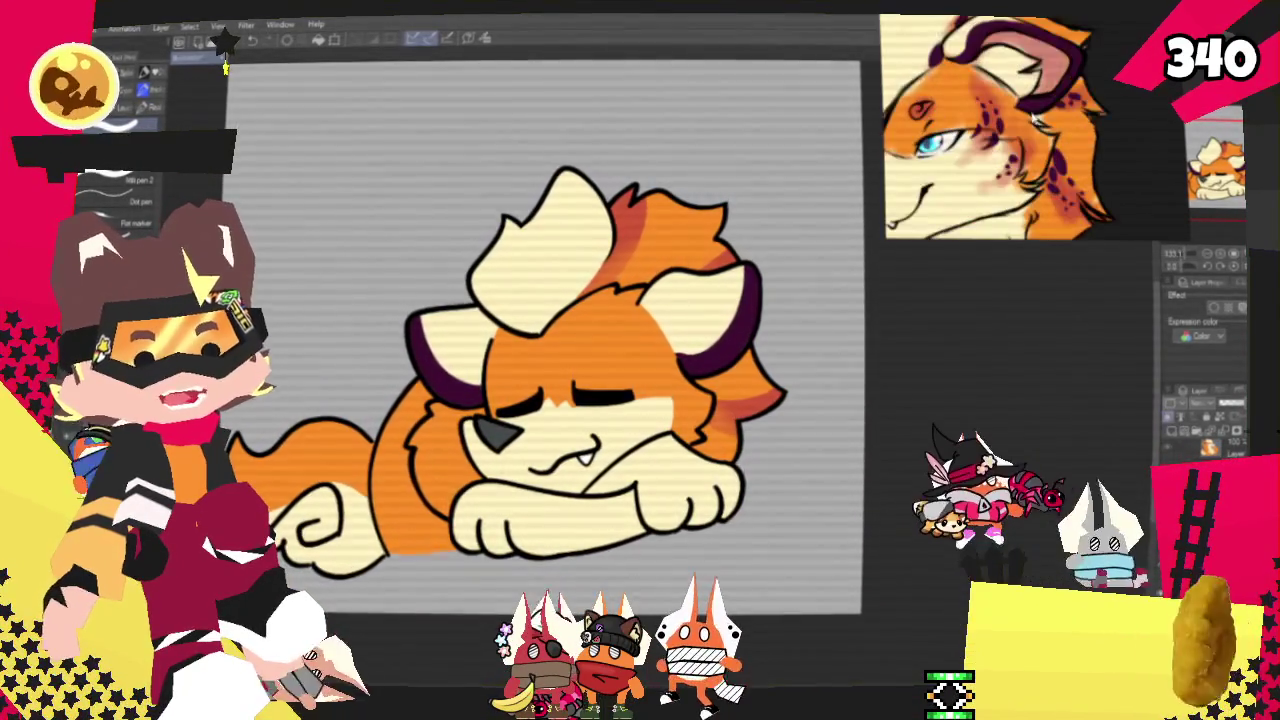
# Zoom in on the face and paint a reddish crescent-shaped blush on the cheek.
pyautogui.scroll(1, 662, 384)
pyautogui.scroll(1, 662, 384)
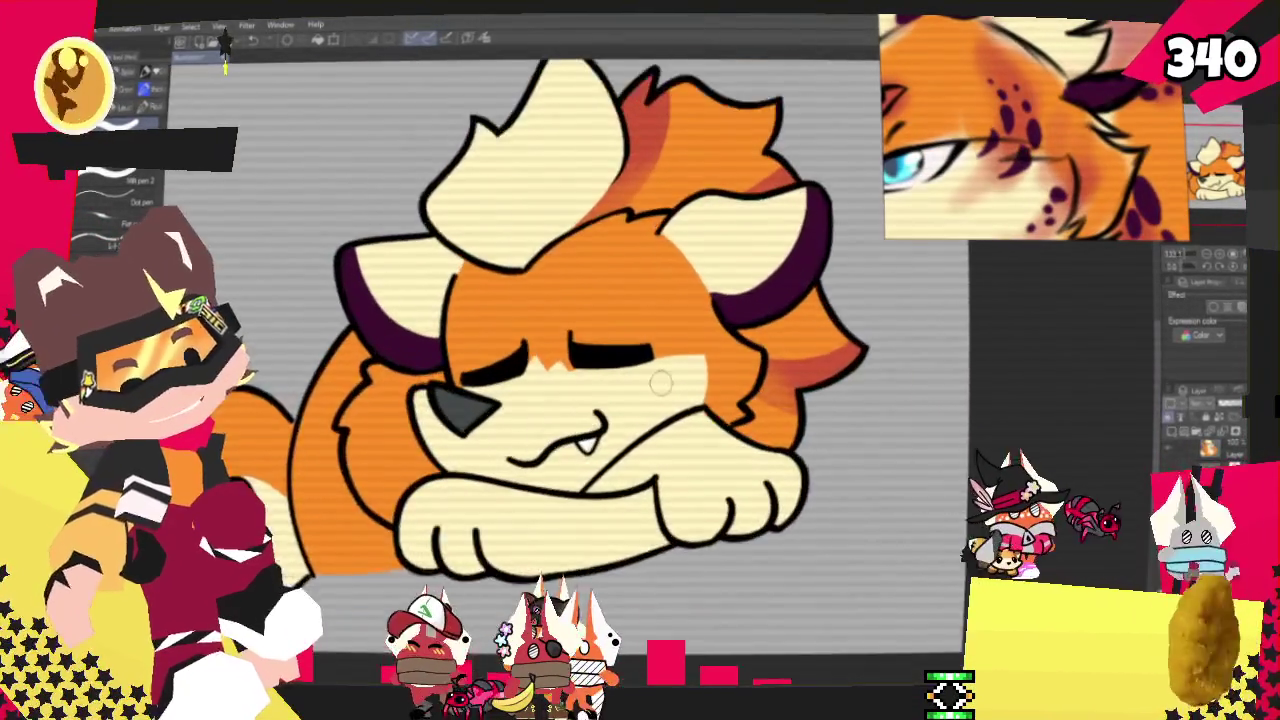
pyautogui.scroll(2, 662, 384)
pyautogui.moveTo(677, 300)
pyautogui.mouseDown()
pyautogui.moveTo(672, 285)
pyautogui.moveTo(688, 320)
pyautogui.moveTo(660, 370)
pyautogui.moveTo(701, 330)
pyautogui.moveTo(690, 300)
pyautogui.mouseUp()
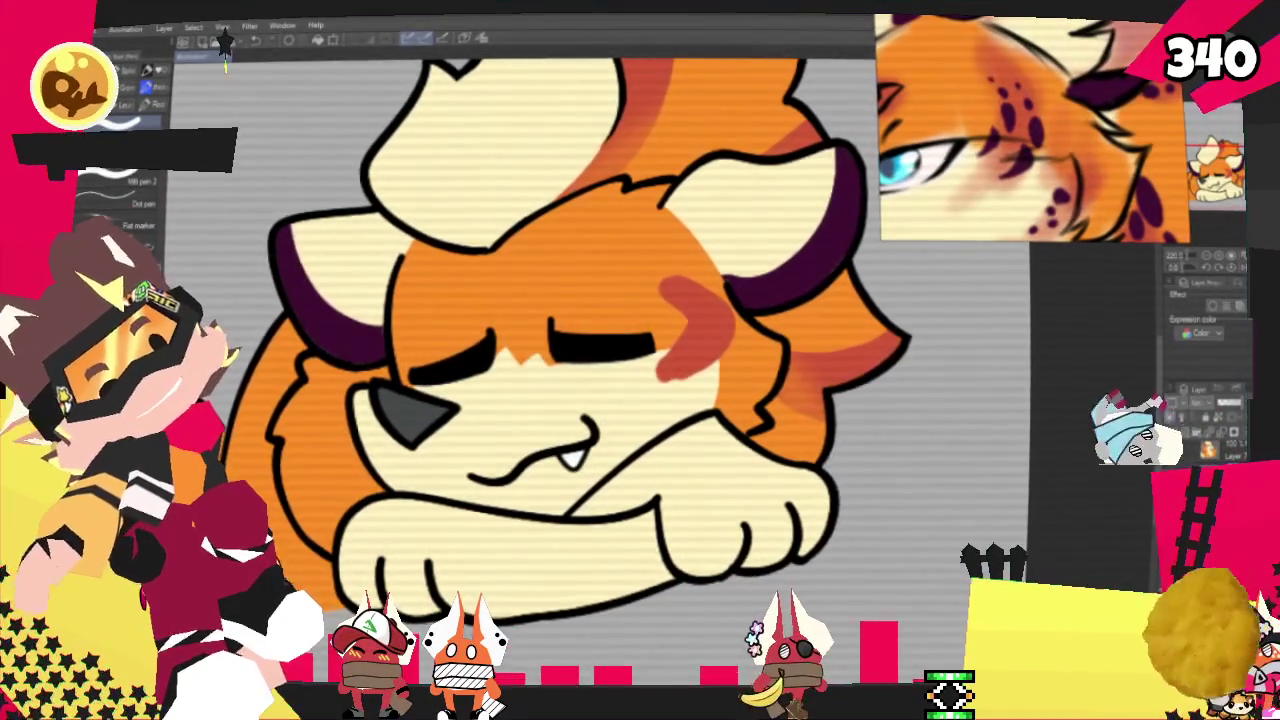
pyautogui.moveTo(666, 328); pyautogui.dragTo(740, 362)
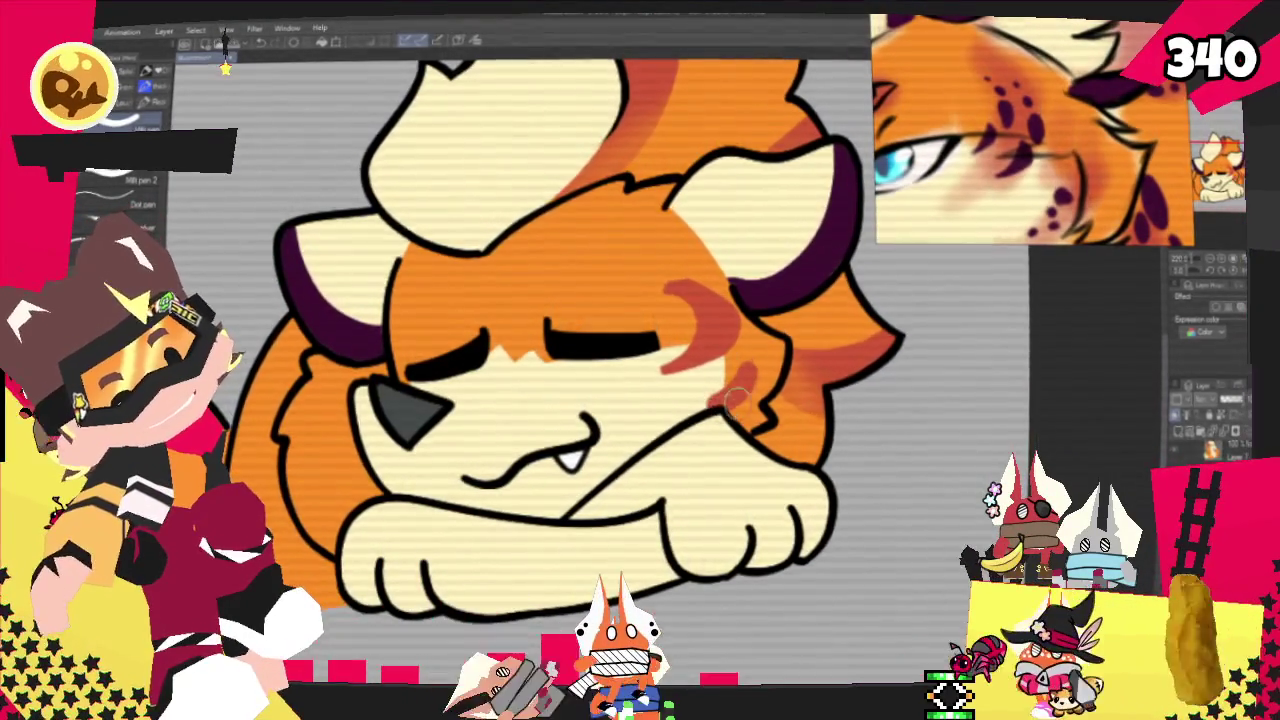
# Soften, deepen and extend the cheek blush with the Airbrush Soft sub-tool.
pyautogui.press('b')
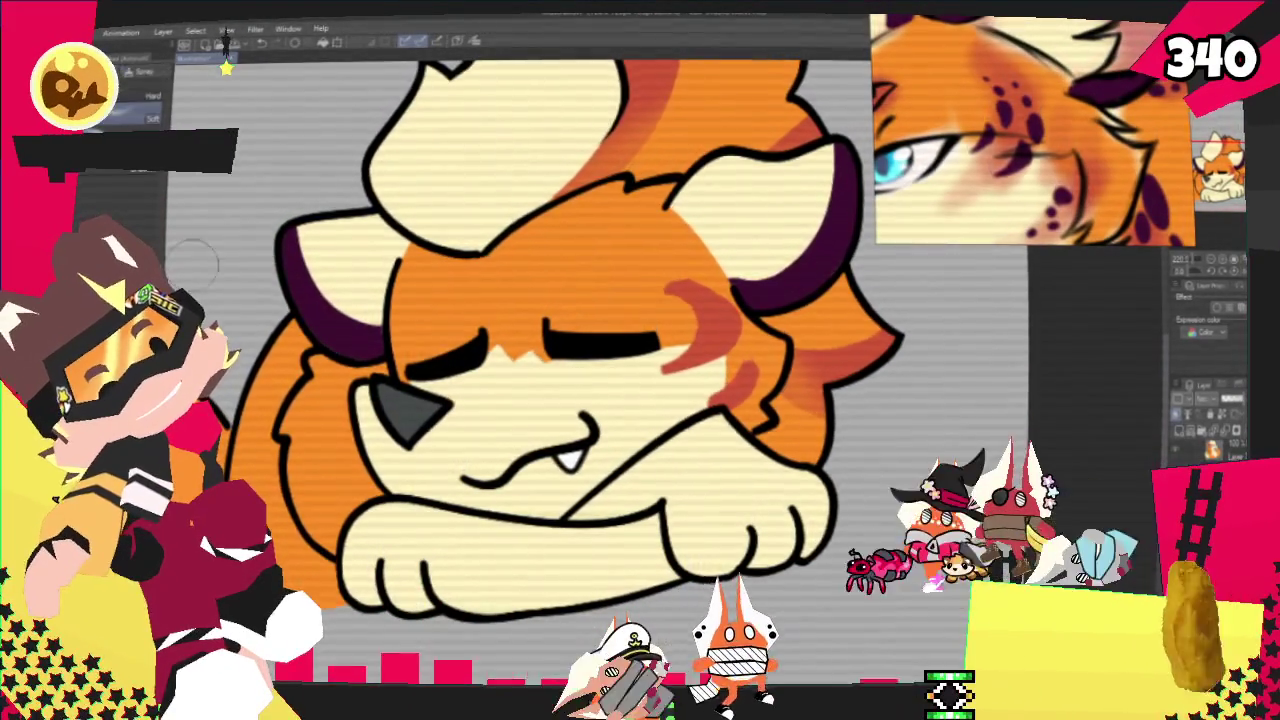
pyautogui.moveTo(677, 358); pyautogui.dragTo(737, 403)
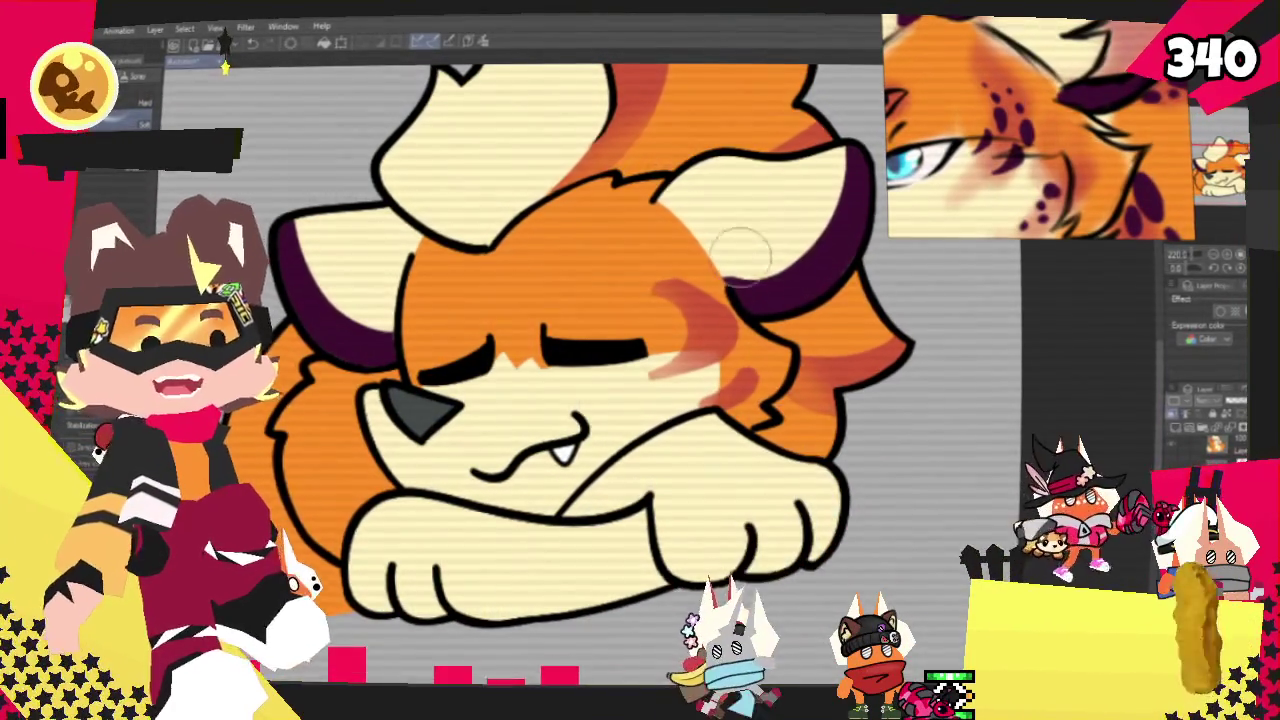
pyautogui.moveTo(740, 240)
pyautogui.mouseDown()
pyautogui.moveTo(860, 330)
pyautogui.moveTo(940, 220)
pyautogui.mouseUp()
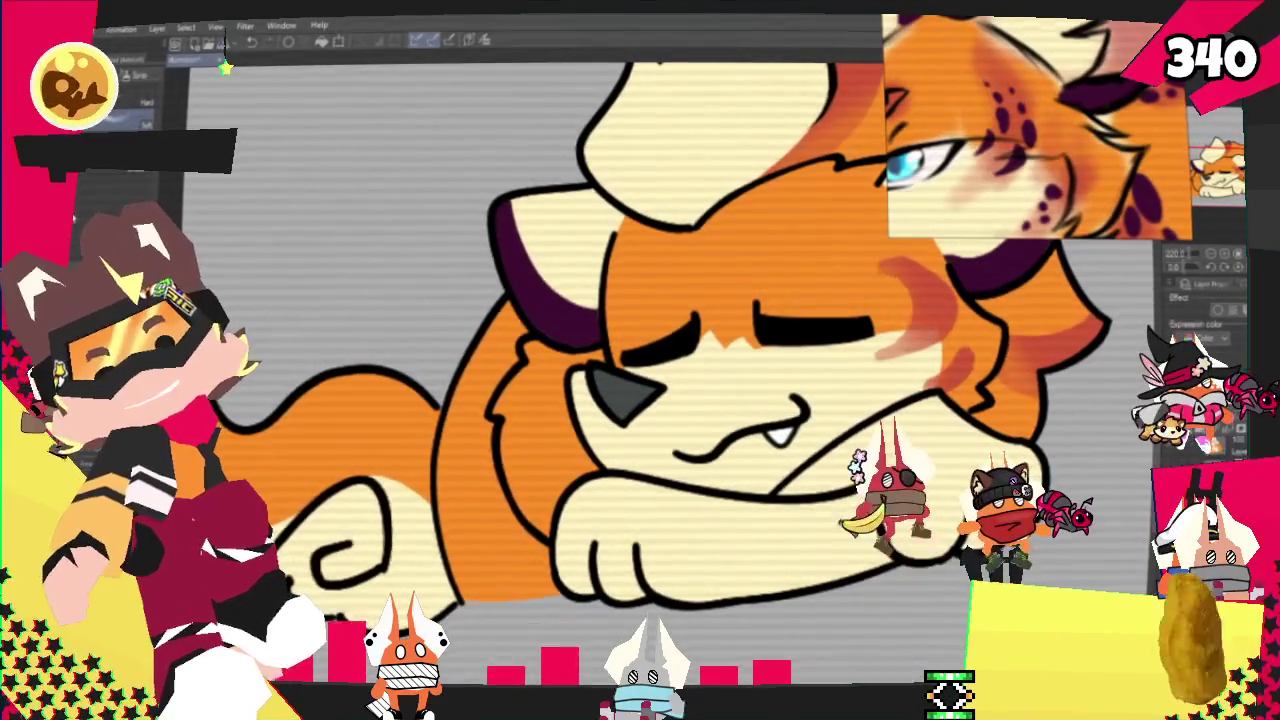
# Paint more orange fur onto the creature's chest with a small pen.
pyautogui.press('p')
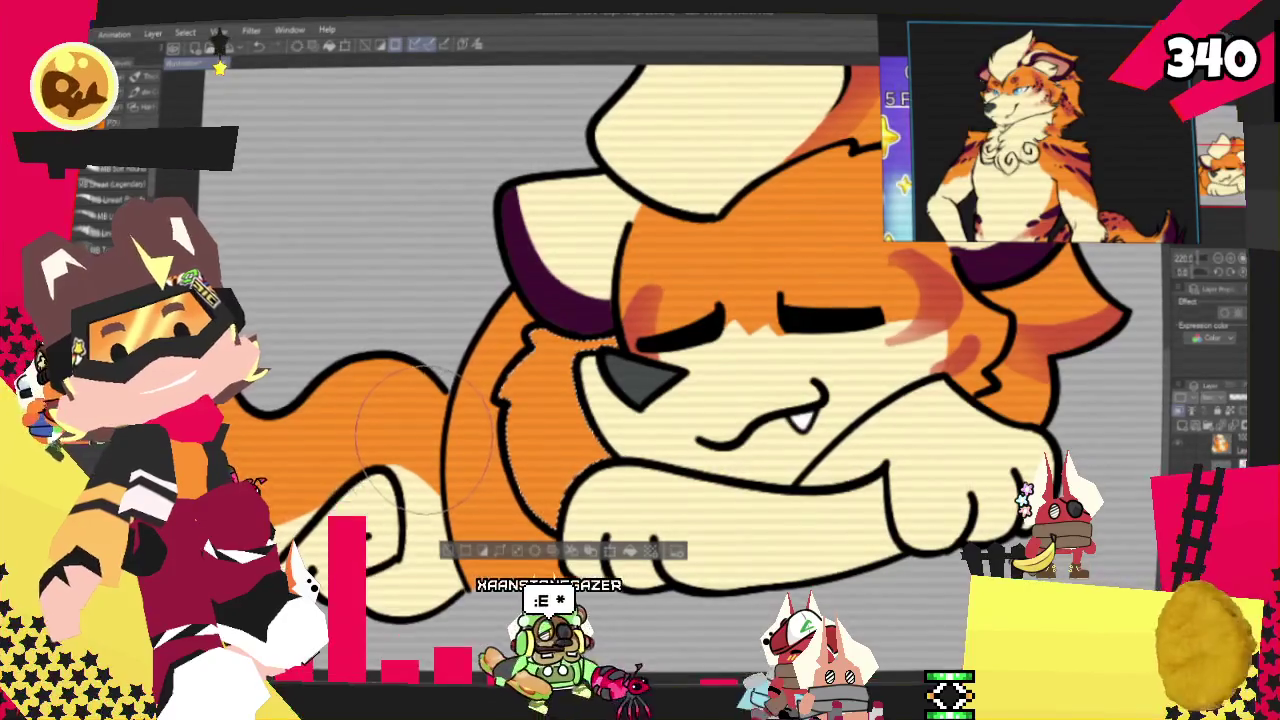
pyautogui.press('p')
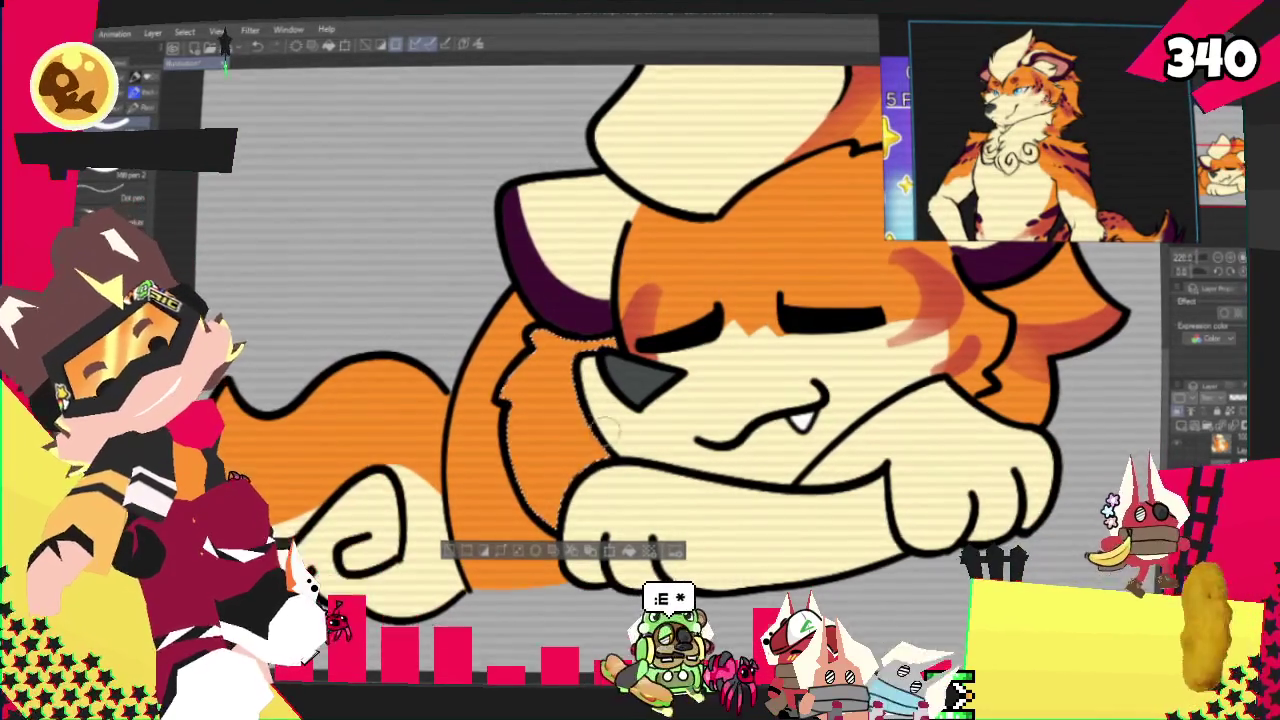
pyautogui.moveTo(512, 405); pyautogui.dragTo(572, 425)
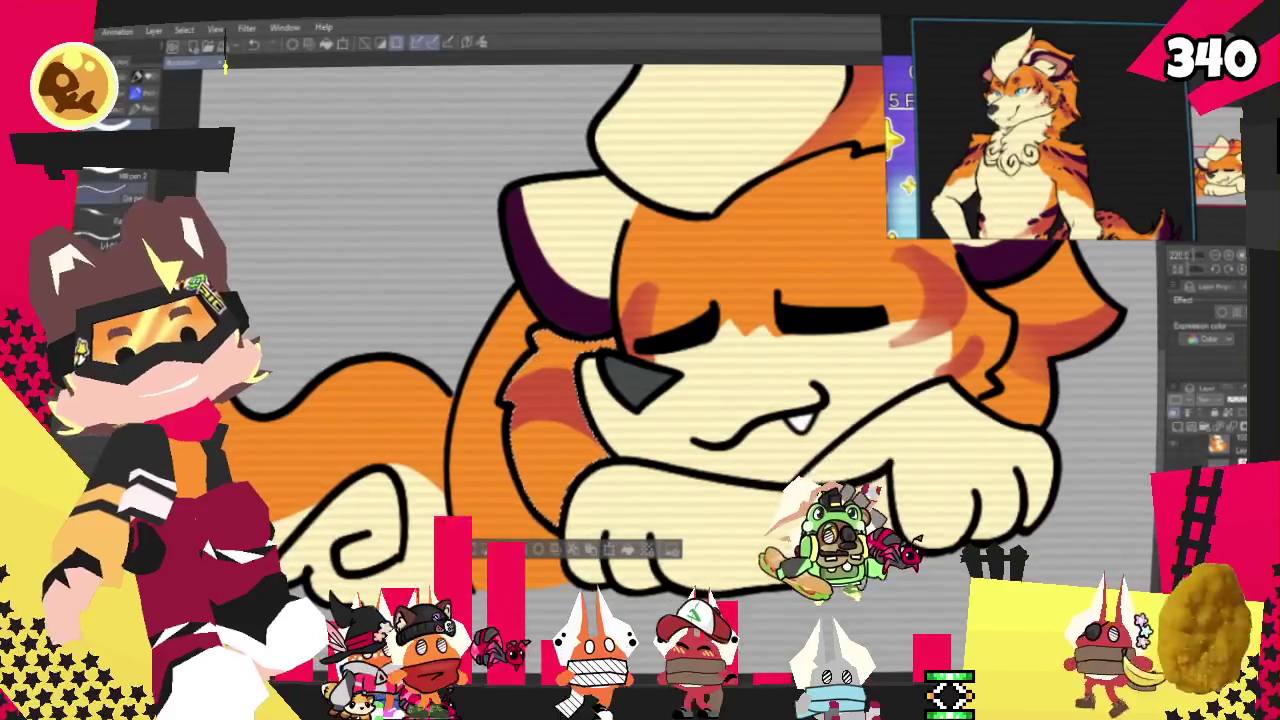
pyautogui.press('e')
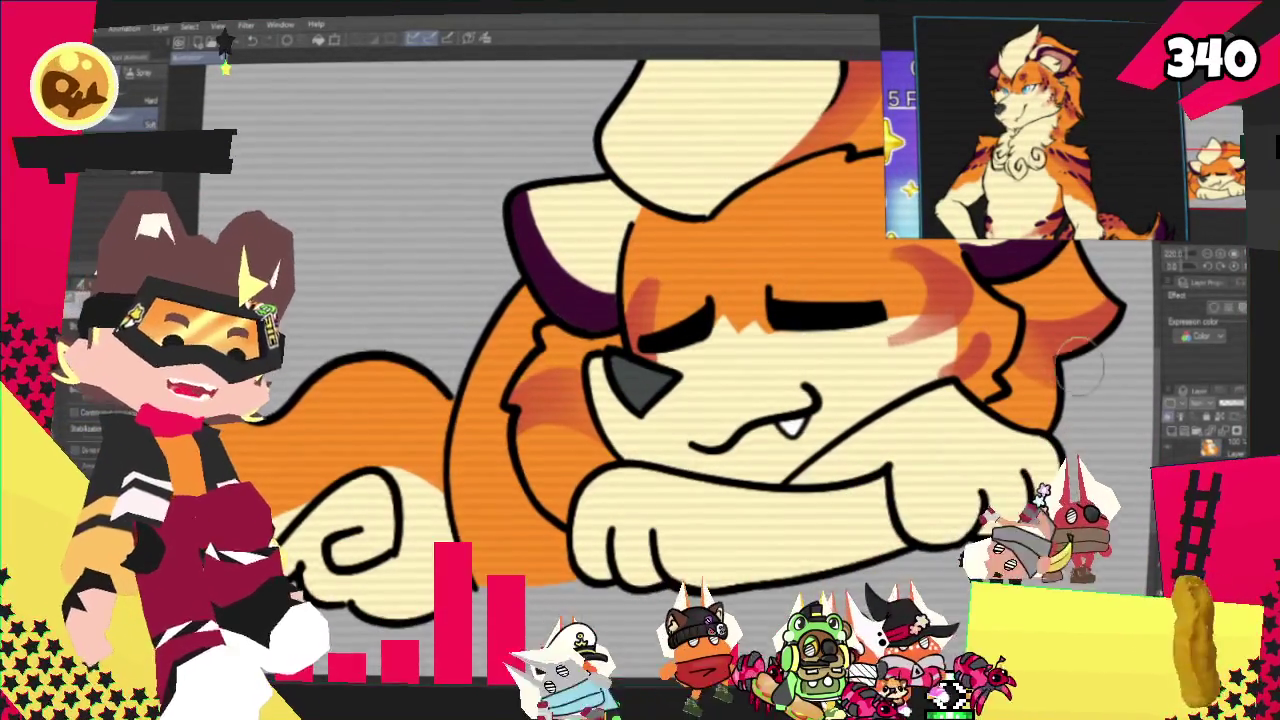
# Select the creature's orange body area by colour with Auto Select.
pyautogui.scroll(-2, 1092, 133)
pyautogui.scroll(-1, 1092, 133)
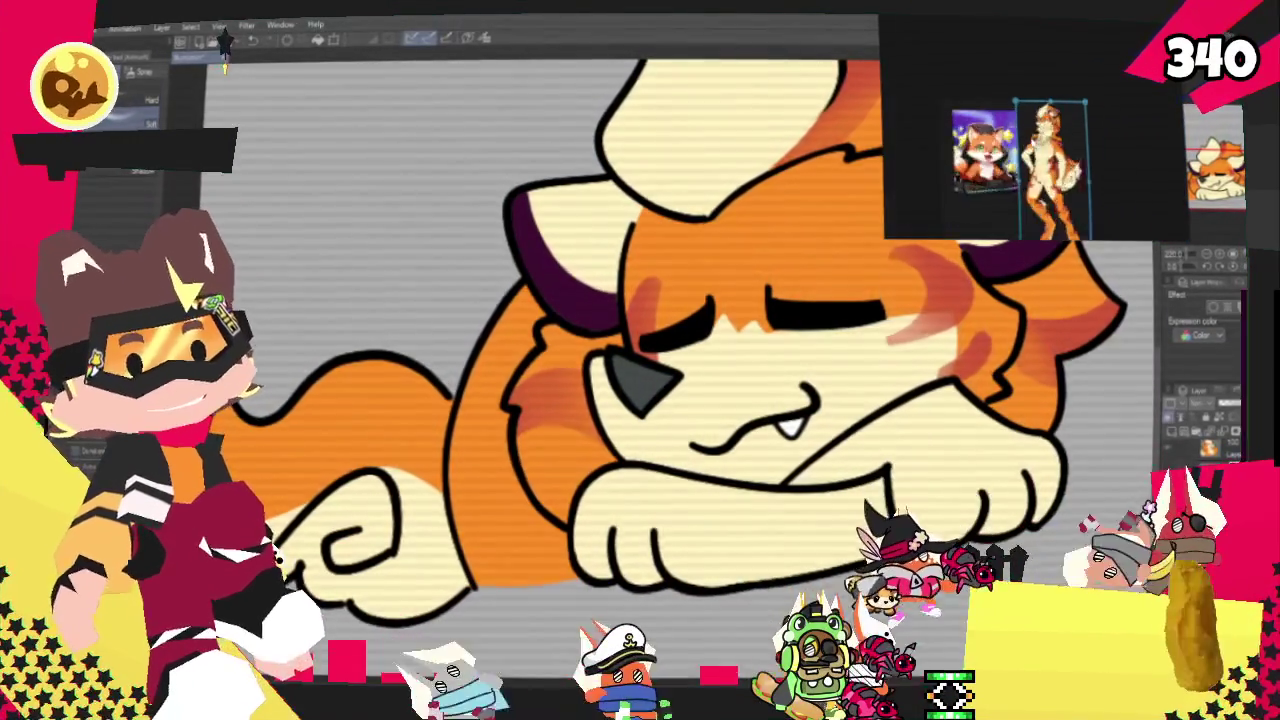
pyautogui.scroll(-1, 1092, 133)
pyautogui.scroll(2, 1092, 133)
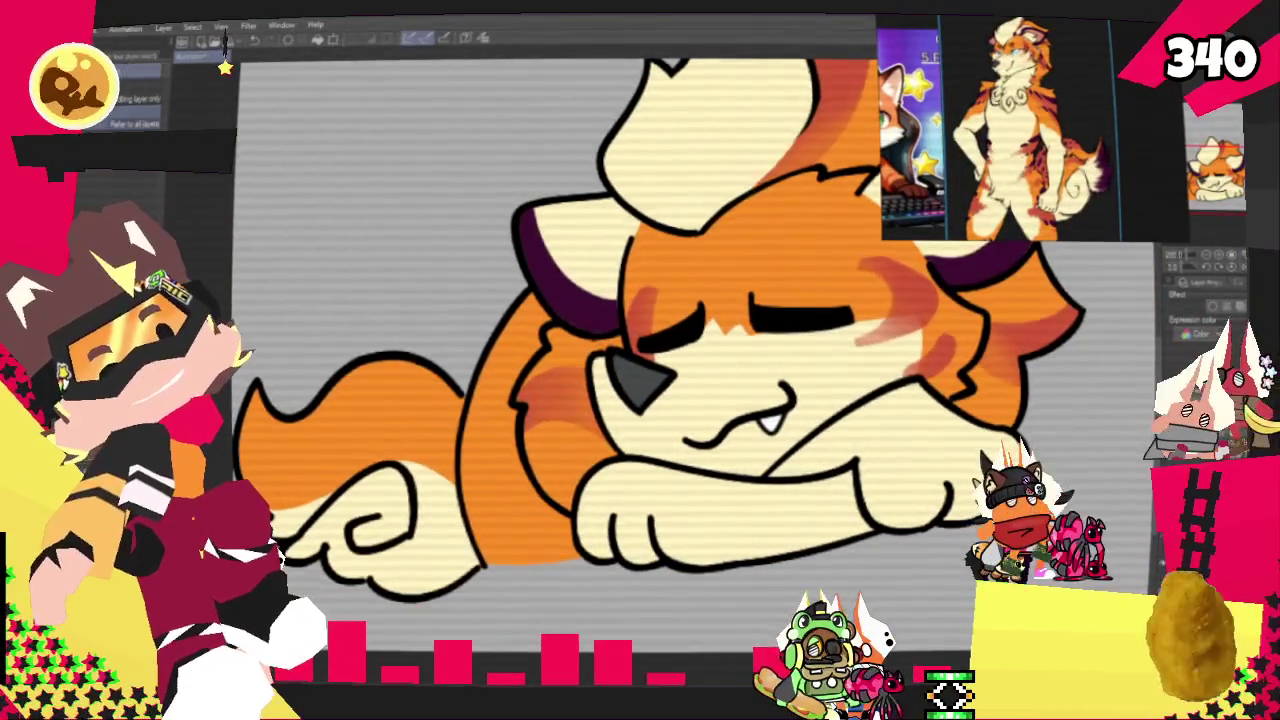
pyautogui.press('w')
pyautogui.click(500, 470)
# Paint darker orange stripes inside the body selection, then deselect and zoom out.
pyautogui.press('p')
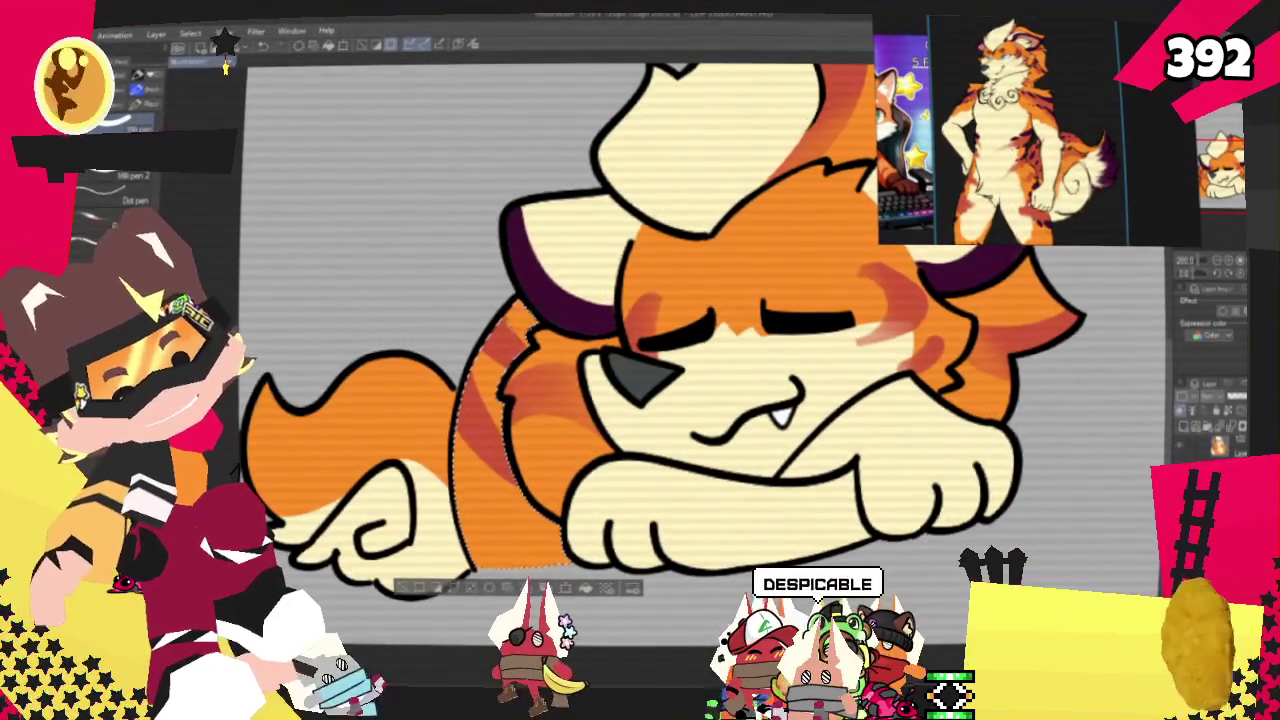
pyautogui.hotkey('ctrl', 'd')
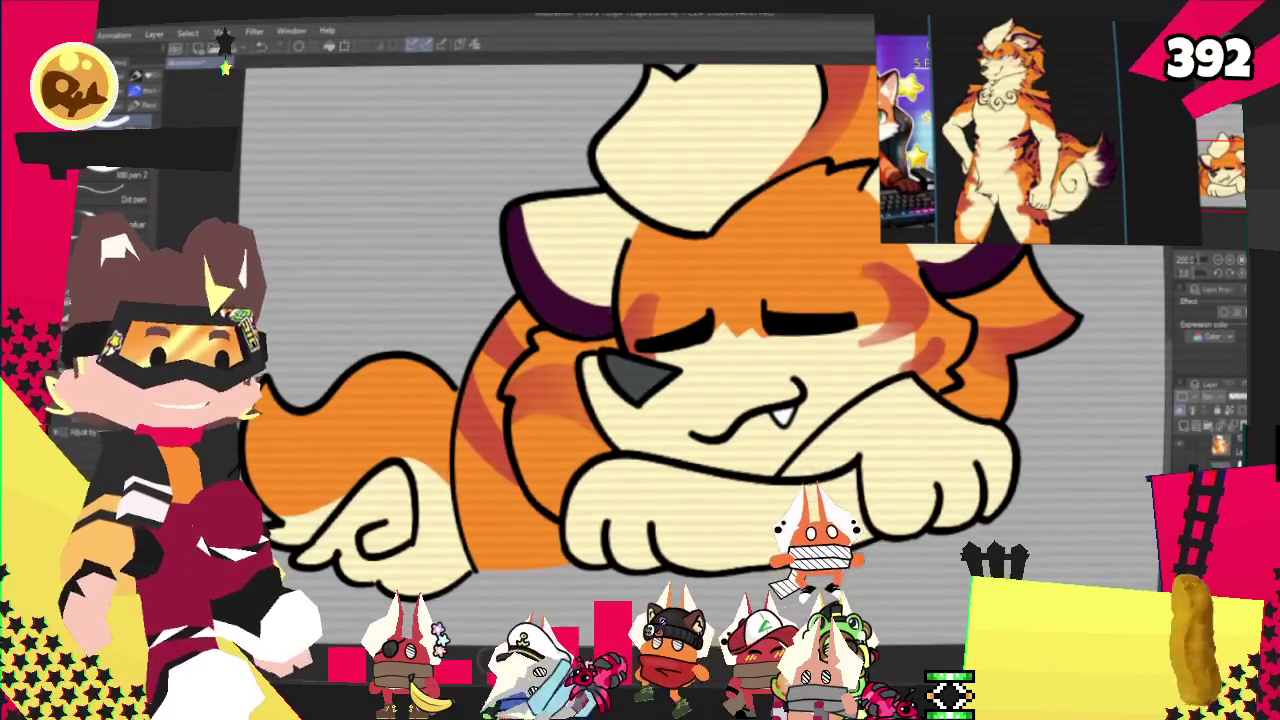
pyautogui.hotkey('ctrl', '-')
pyautogui.hotkey('ctrl', '-')
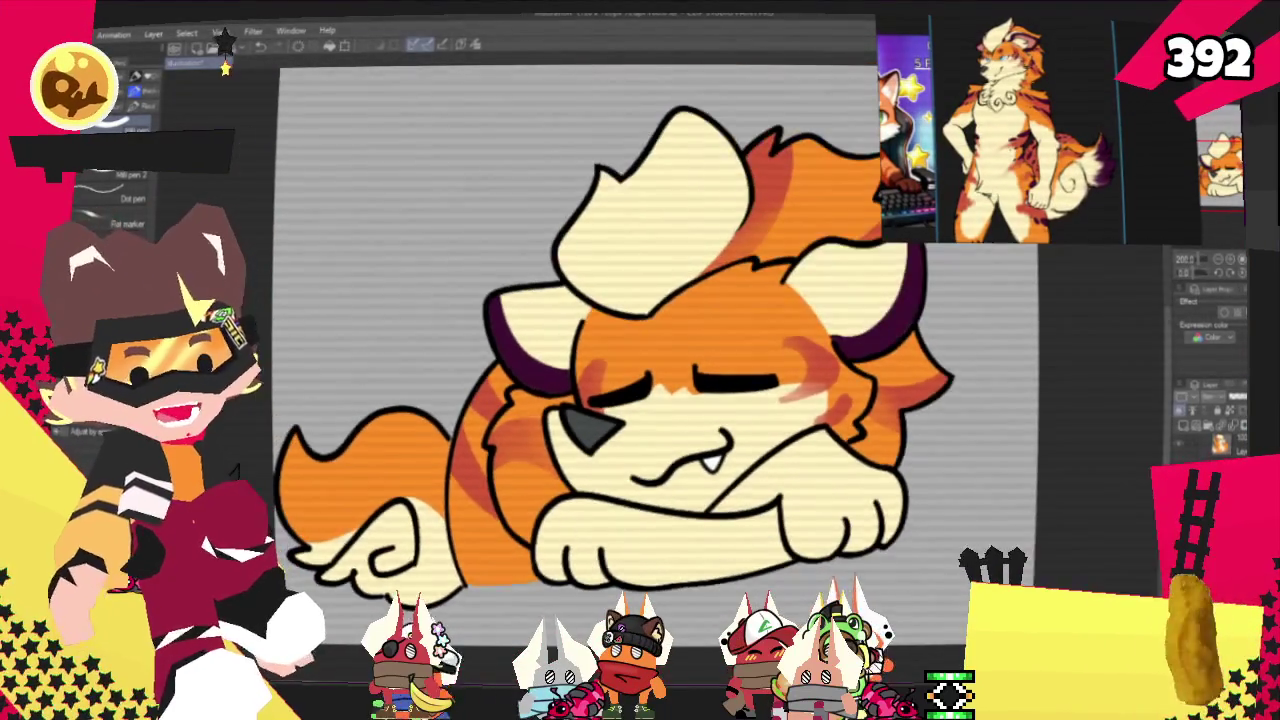
pyautogui.hotkey('ctrl', '-')
pyautogui.hotkey('ctrl', '-')
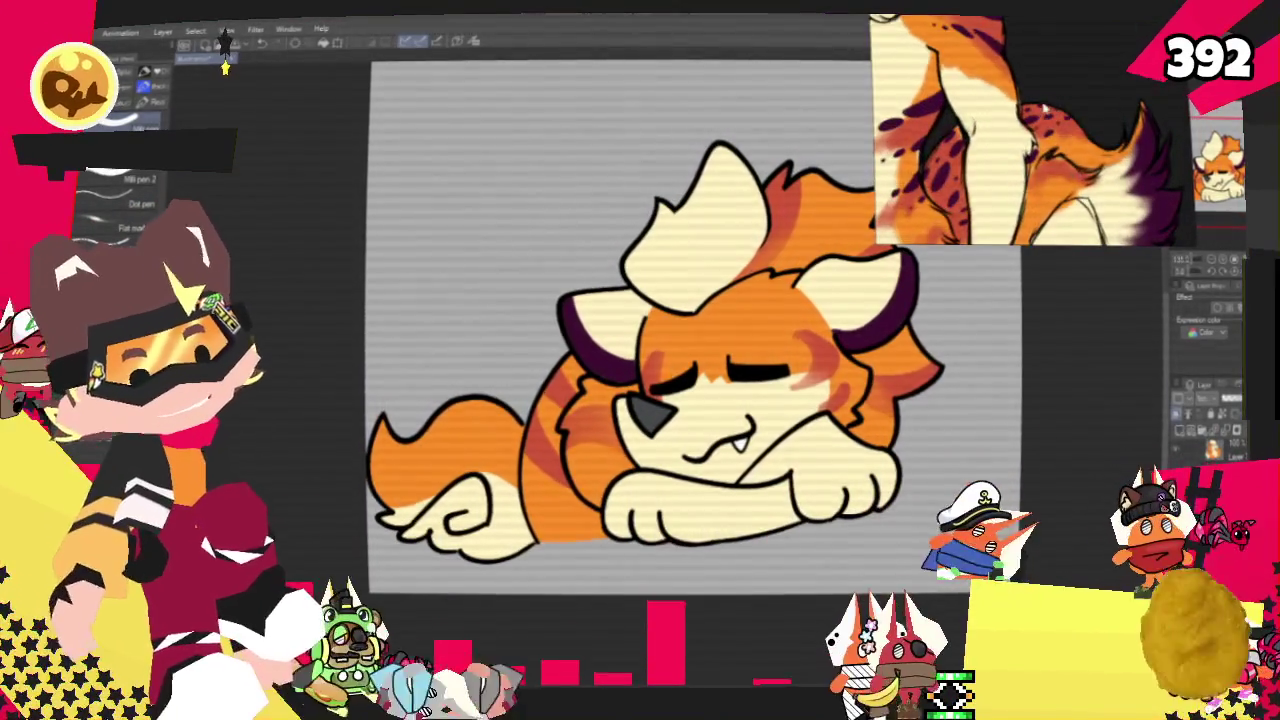
pyautogui.click(450, 450)
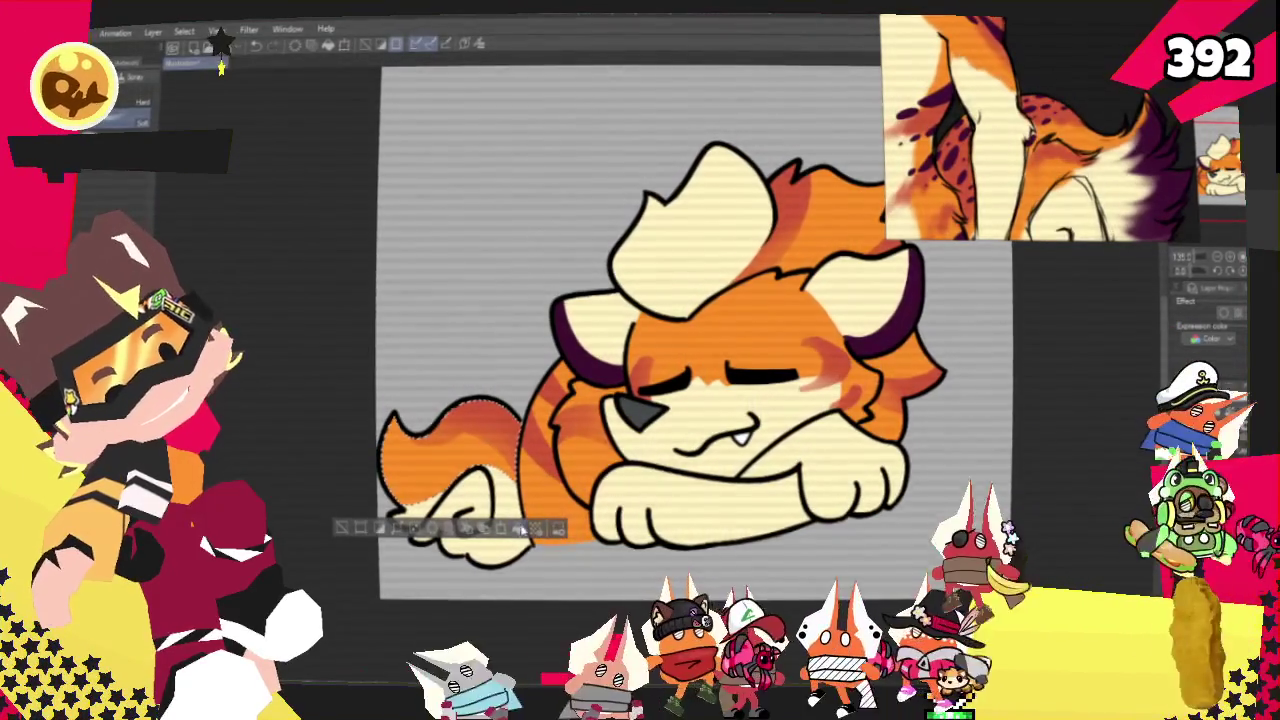
pyautogui.hotkey('ctrl', 'd')
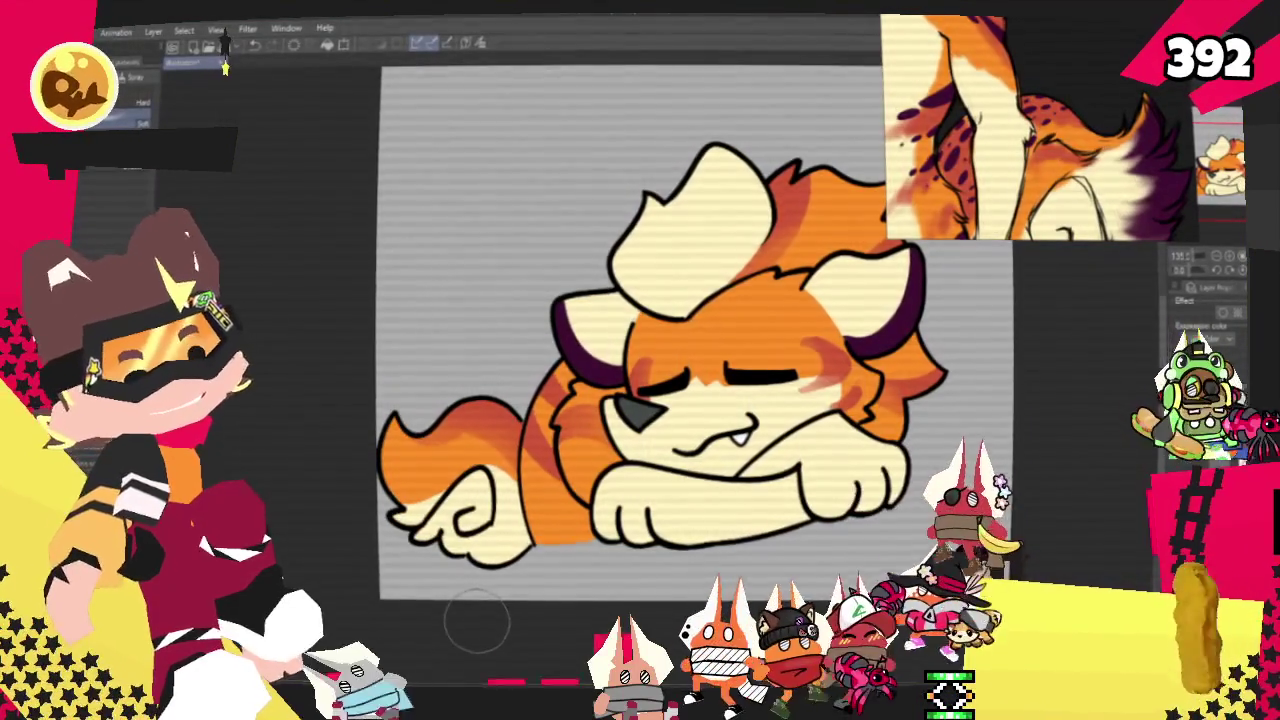
pyautogui.scroll(-5, 949, 459)
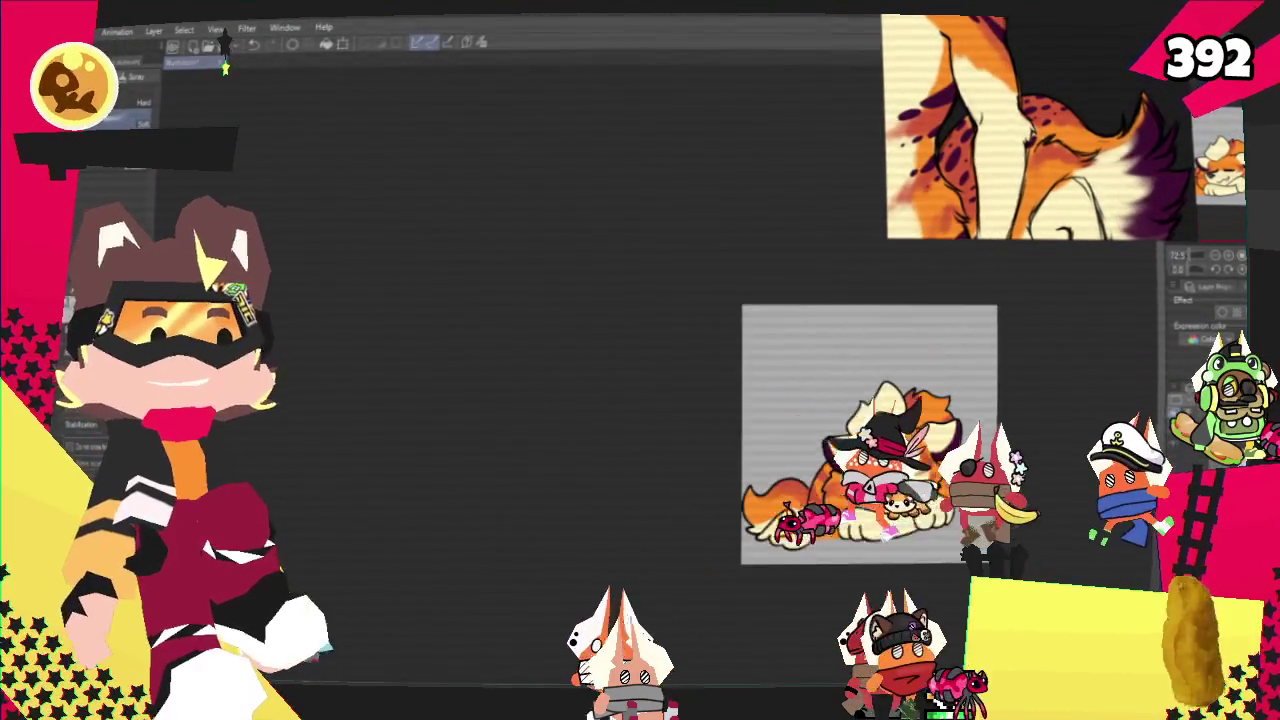
pyautogui.scroll(4, 970, 485)
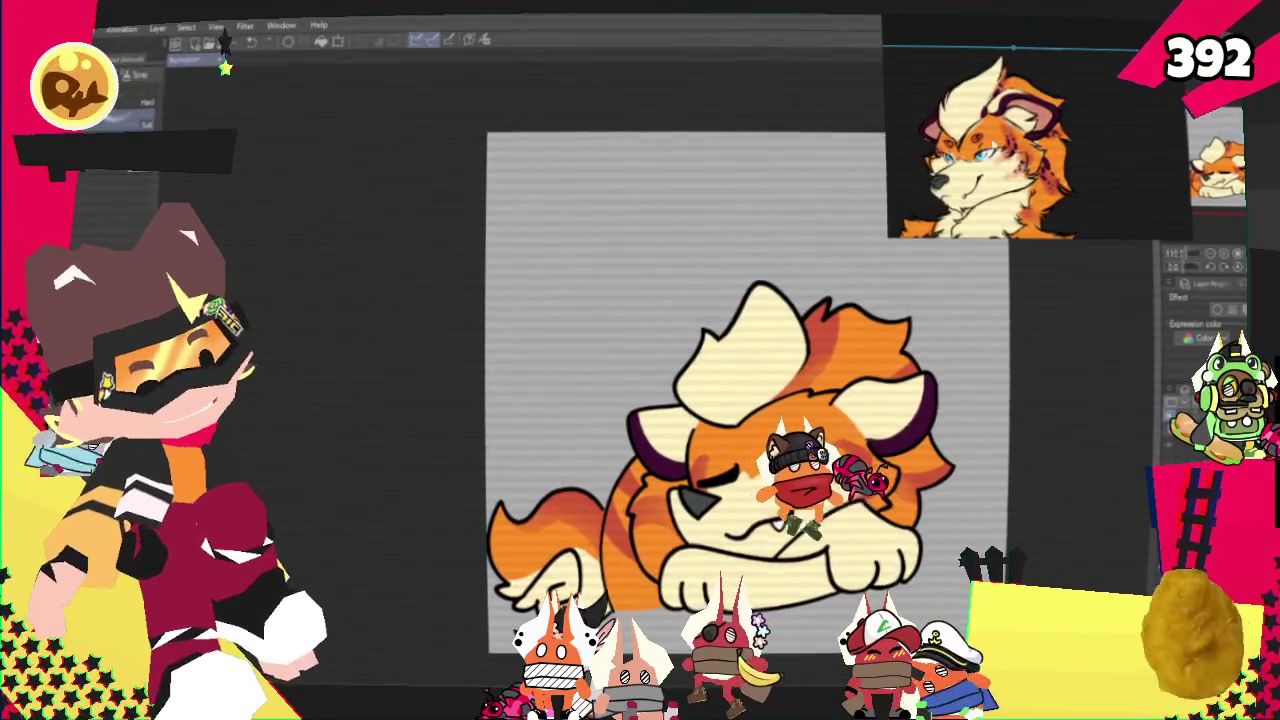
pyautogui.hotkey('ctrl', '+')
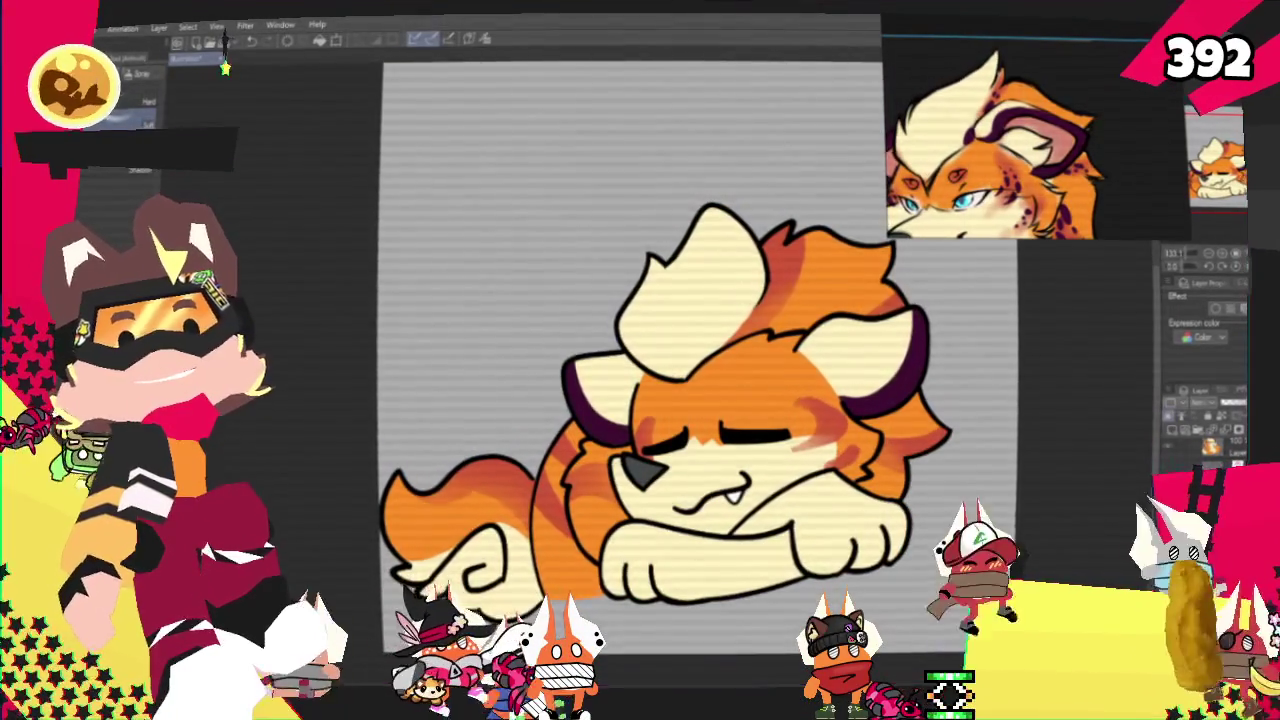
pyautogui.scroll(-3, 592, 382)
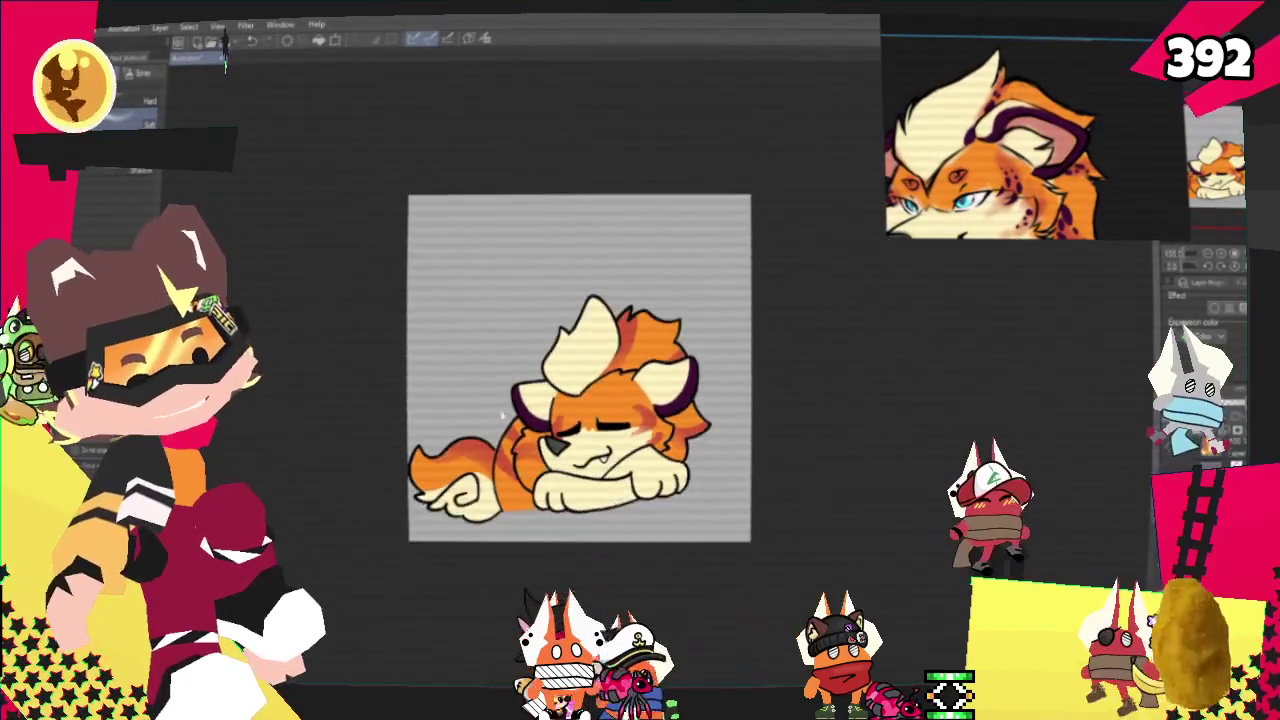
# Zoom in and dot four dark purple spots across the top of the head.
pyautogui.scroll(4, 592, 382)
pyautogui.scroll(2, 790, 400)
pyautogui.scroll(2, 790, 400)
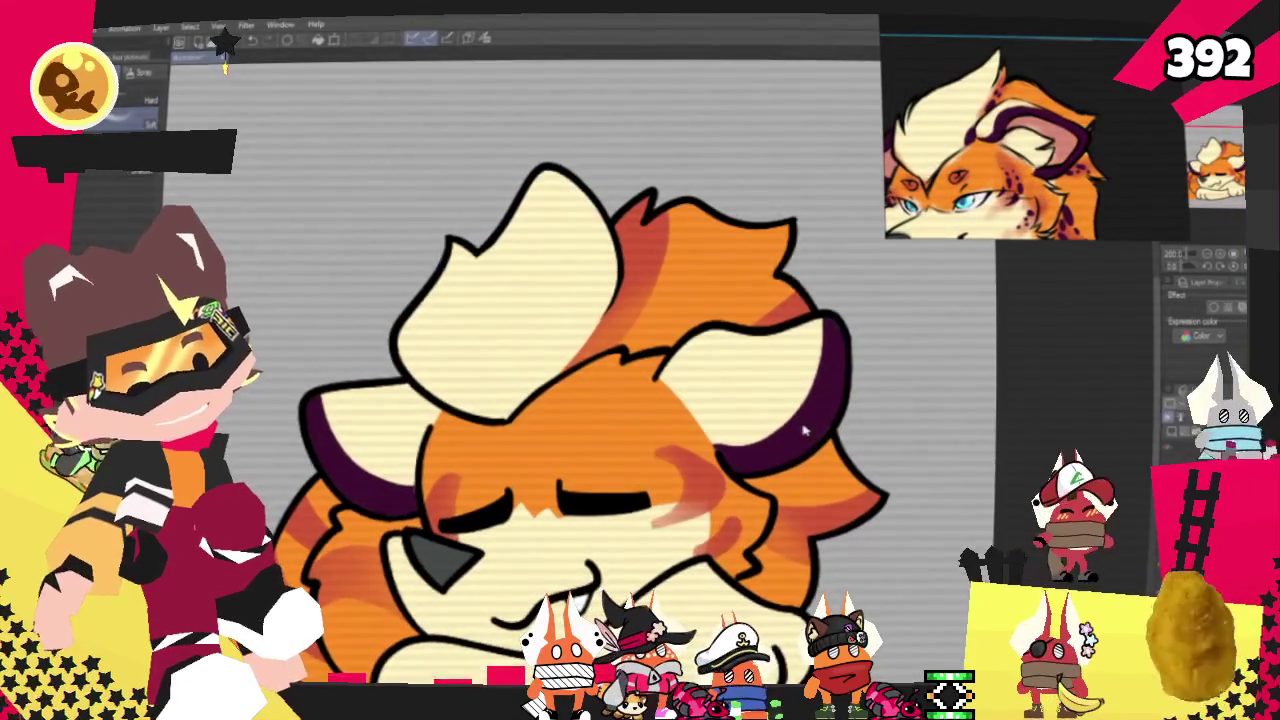
pyautogui.scroll(2, 800, 420)
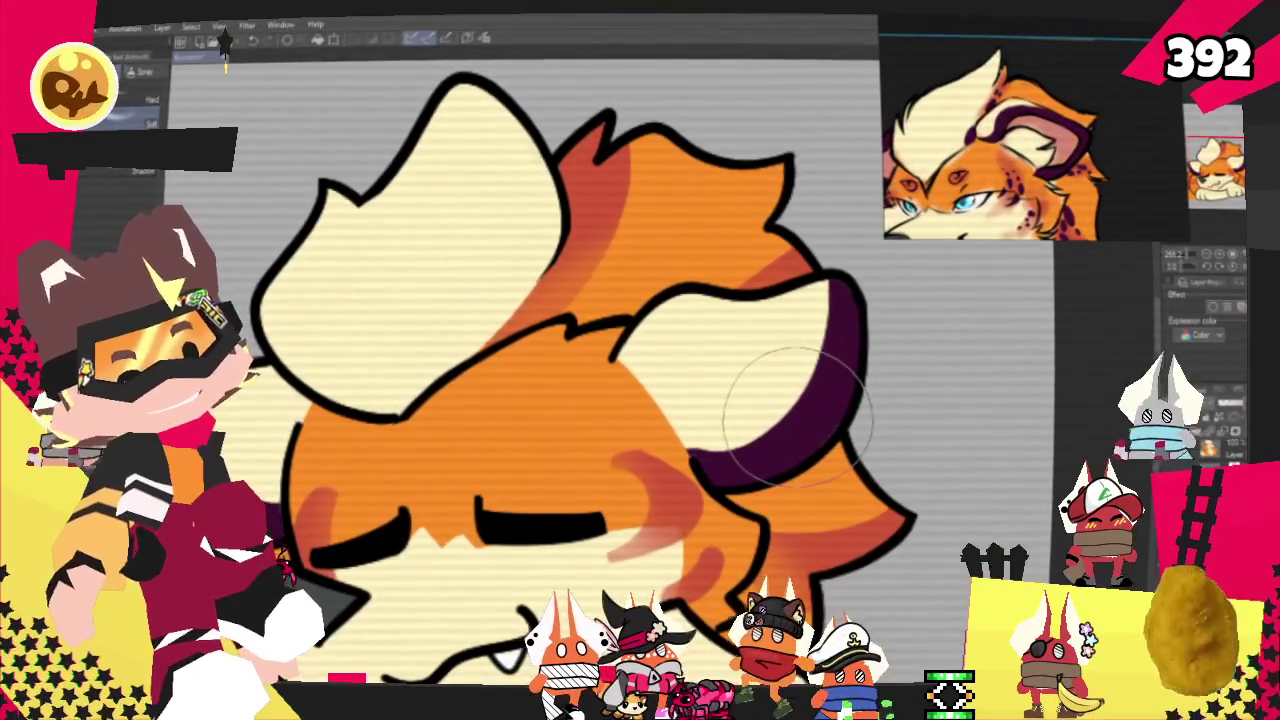
pyautogui.press('p')
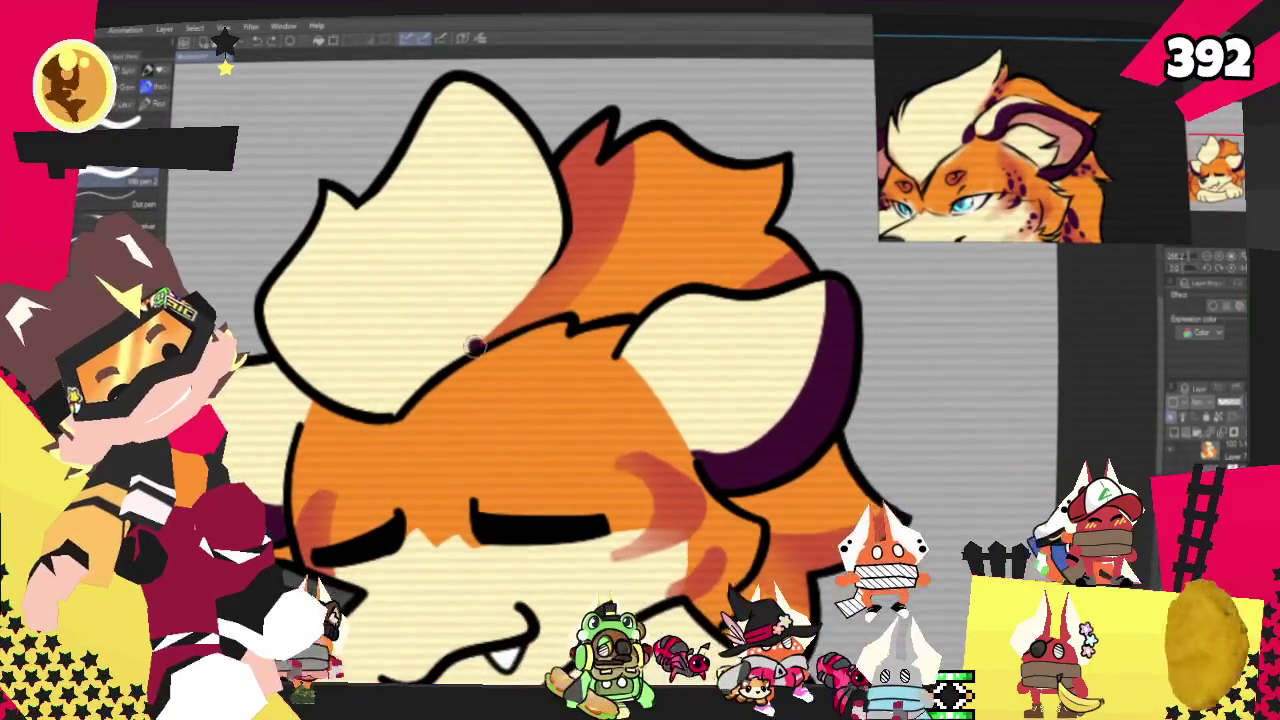
pyautogui.click(485, 325)
pyautogui.click(533, 308)
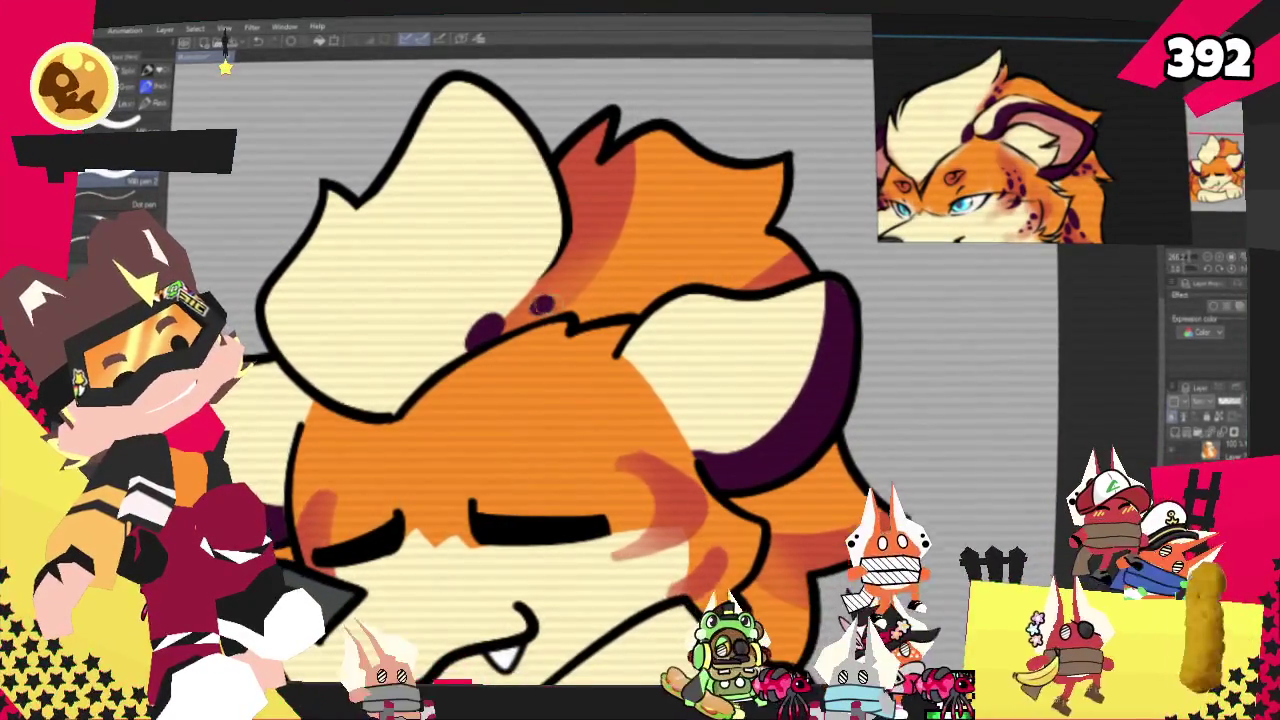
pyautogui.click(600, 265)
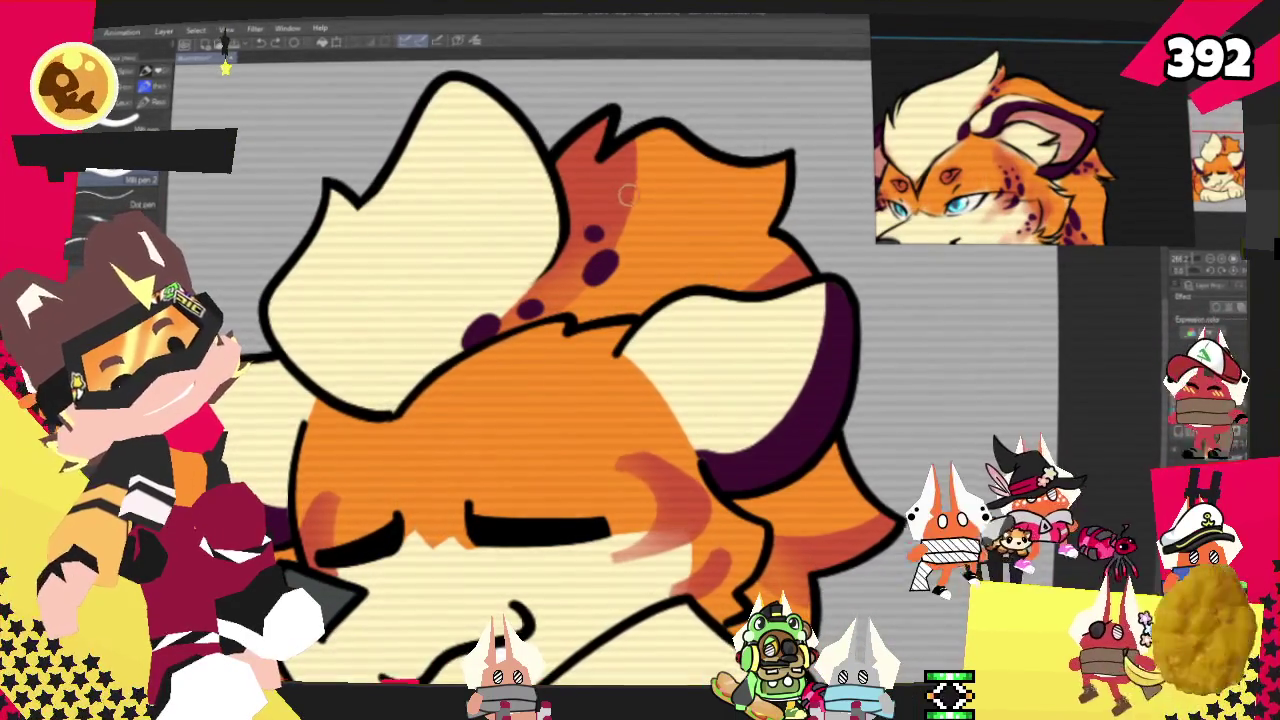
pyautogui.click(625, 218)
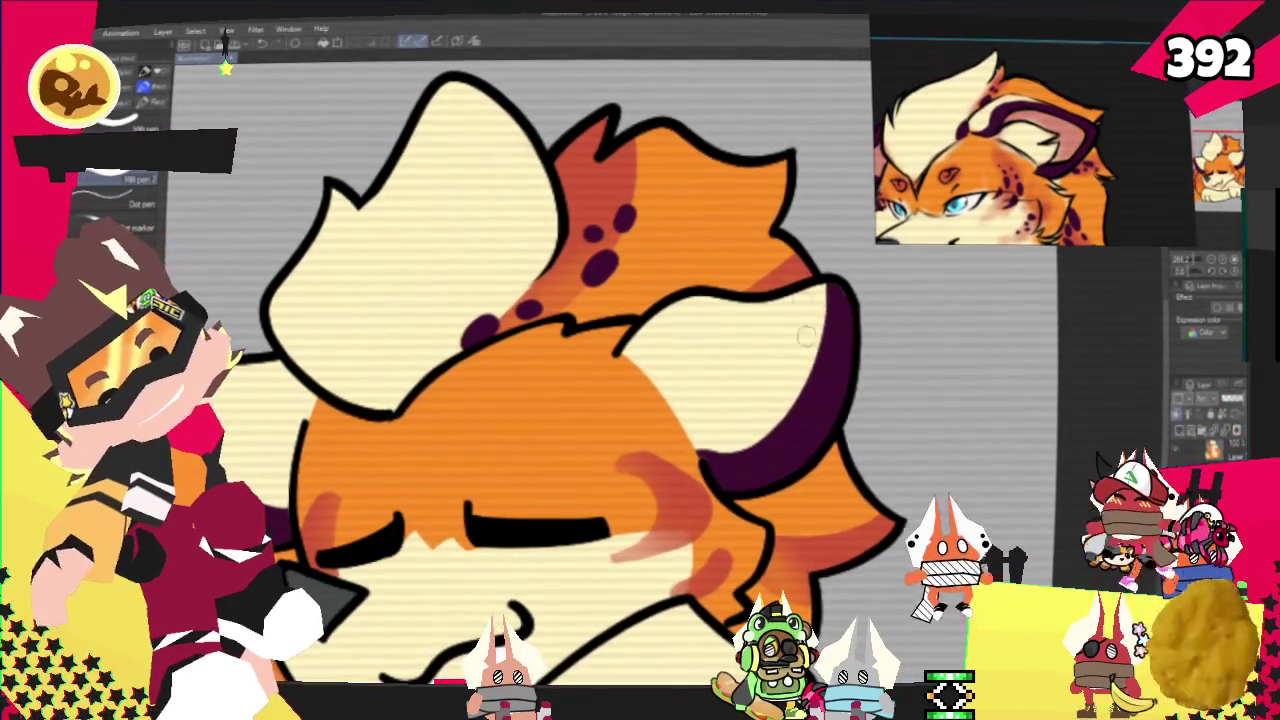
# Add five small dark purple dots on the cheek.
pyautogui.click(628, 478)
pyautogui.click(662, 476)
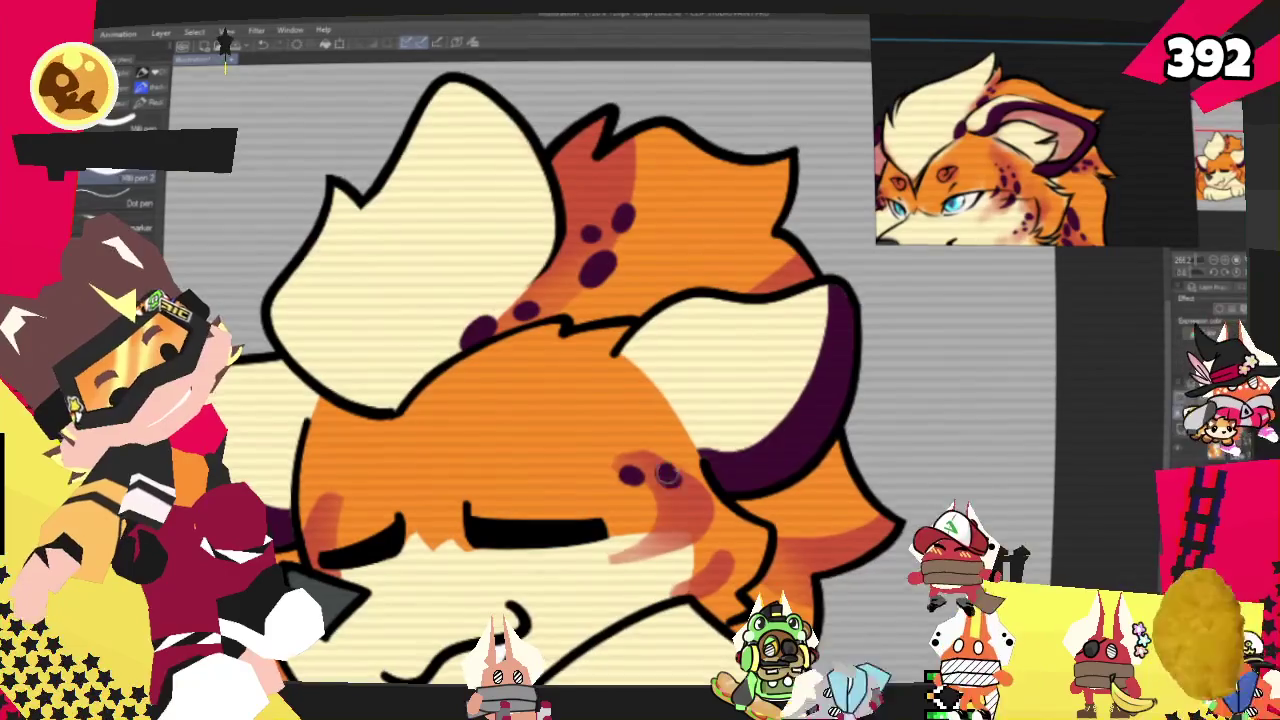
pyautogui.click(685, 528)
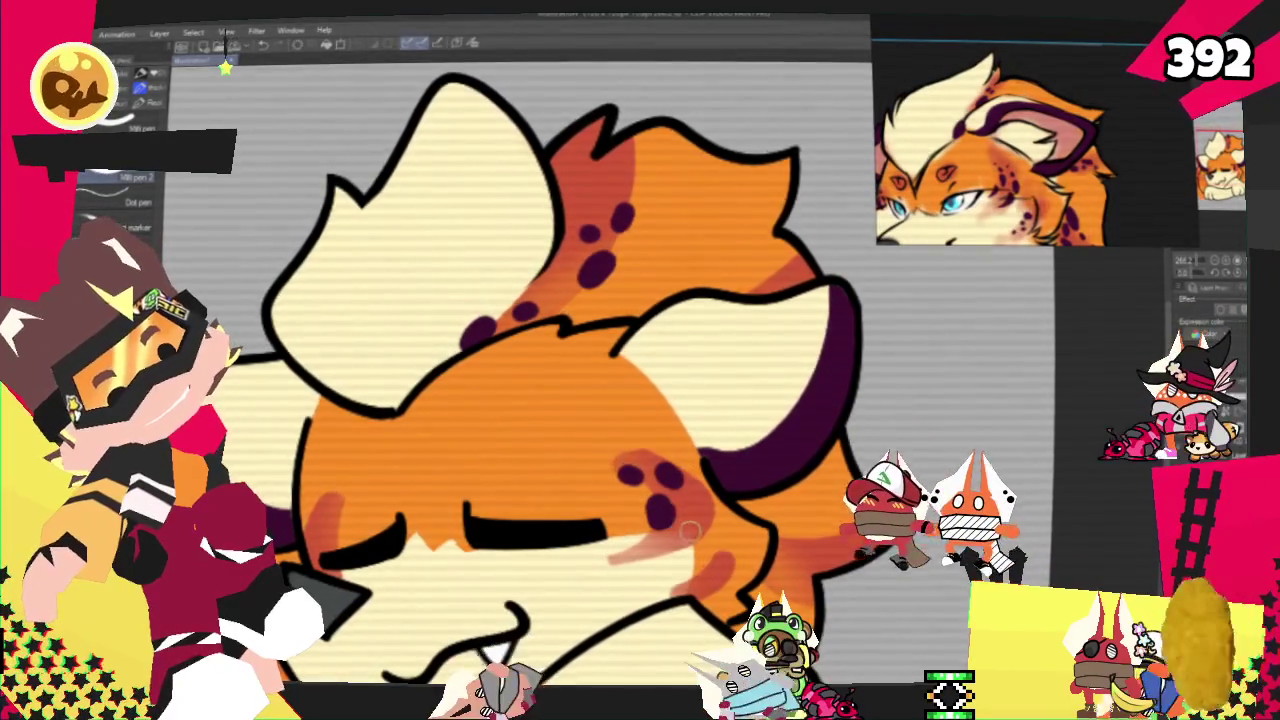
pyautogui.click(638, 546)
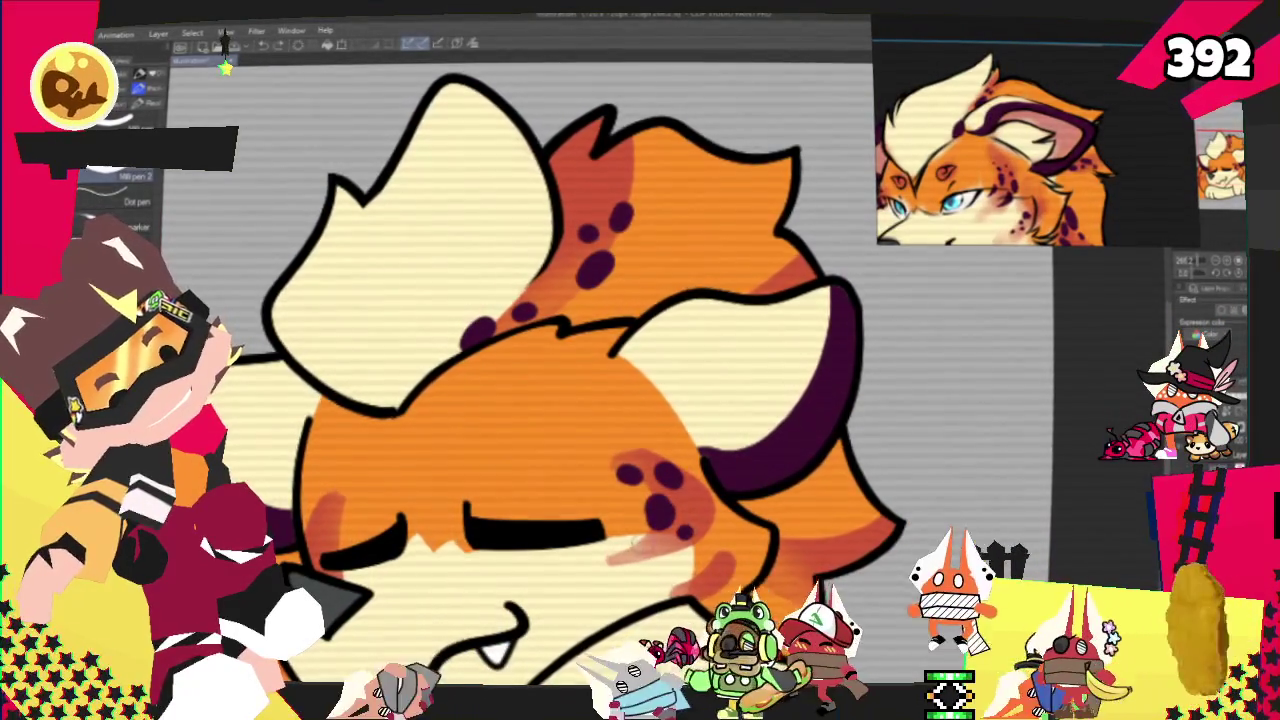
pyautogui.click(711, 566)
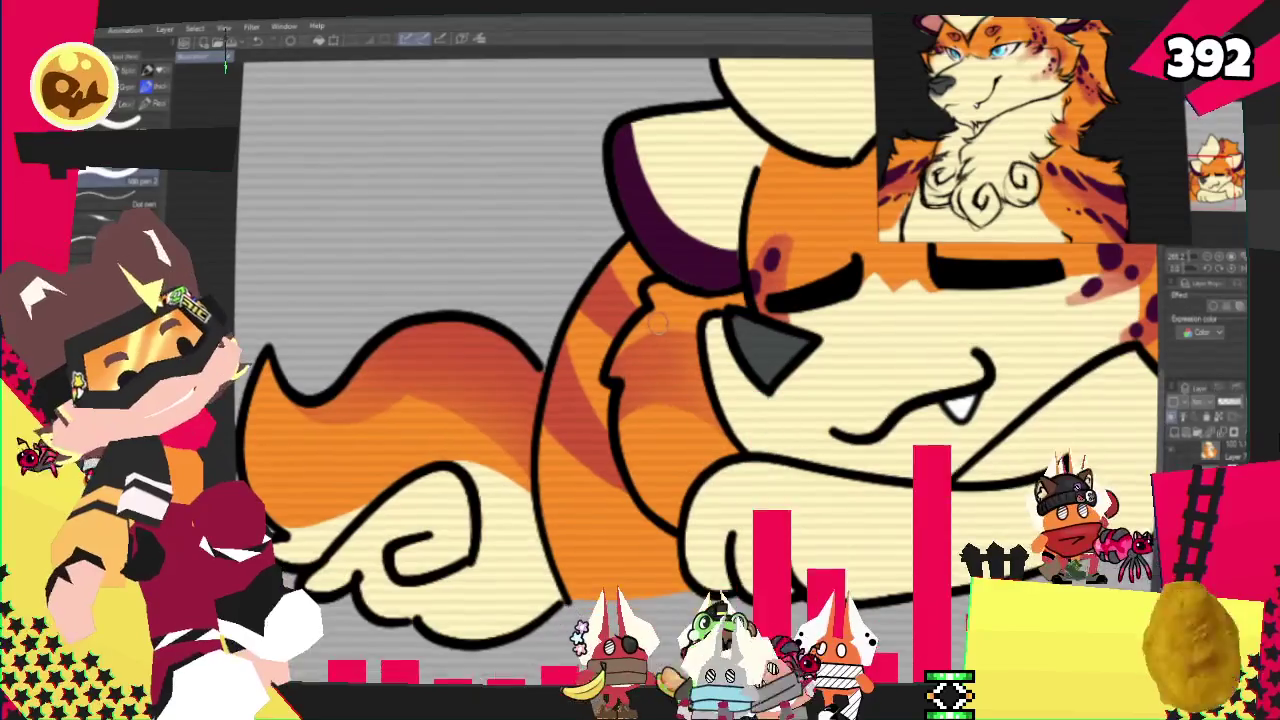
# Paint dark purple markings and a small dot beside the face and on the cheek.
pyautogui.moveTo(665, 326)
pyautogui.mouseDown()
pyautogui.moveTo(705, 347)
pyautogui.moveTo(688, 345)
pyautogui.mouseUp()
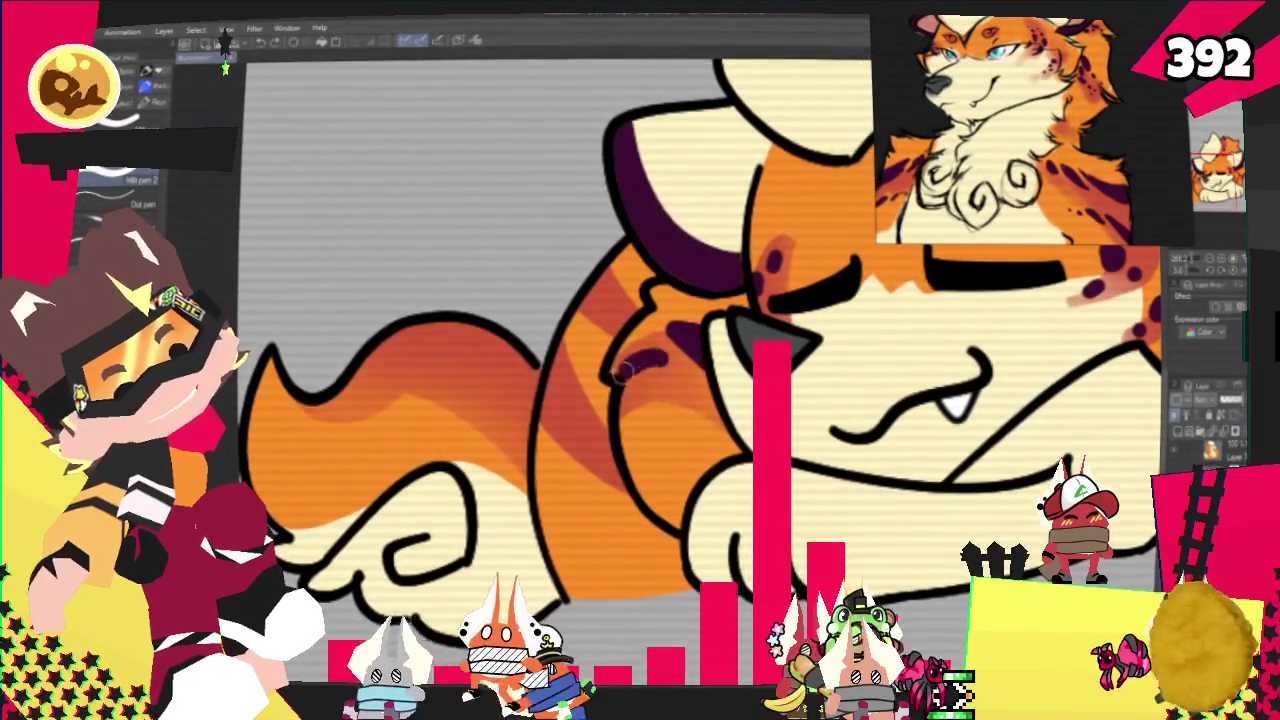
pyautogui.moveTo(648, 375)
pyautogui.mouseDown()
pyautogui.moveTo(660, 368)
pyautogui.moveTo(620, 383)
pyautogui.mouseUp()
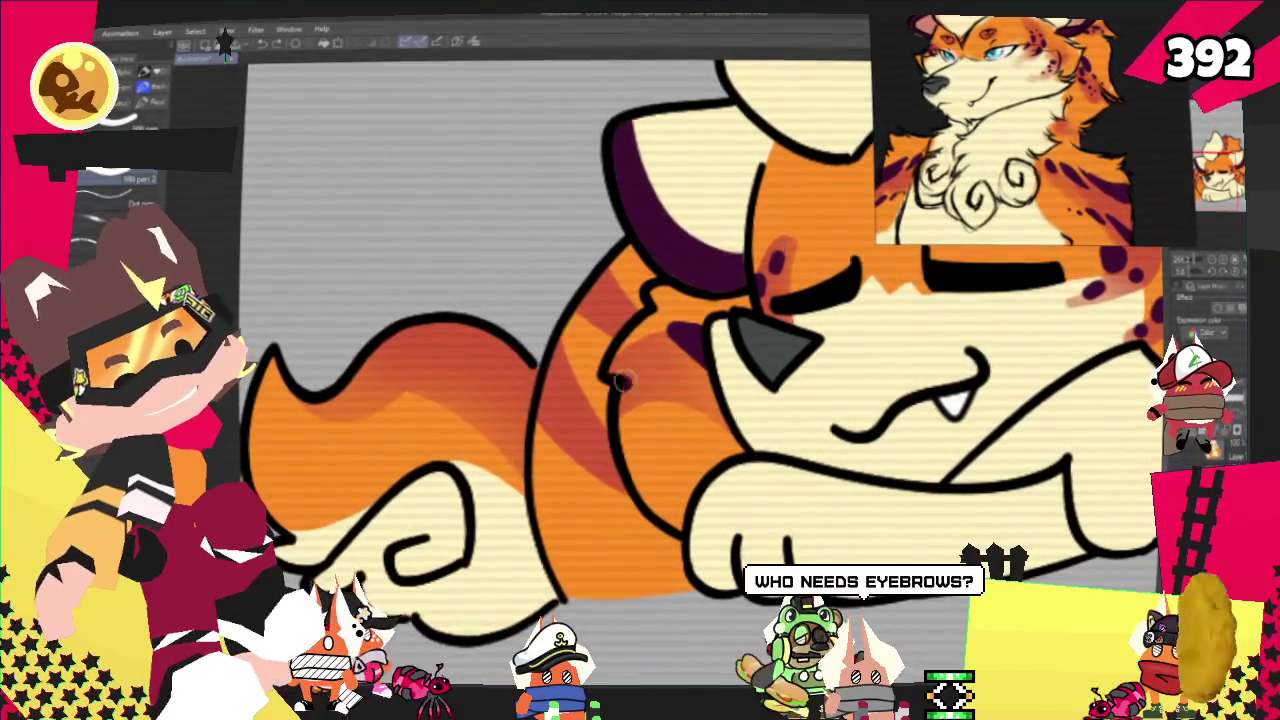
pyautogui.click(688, 391)
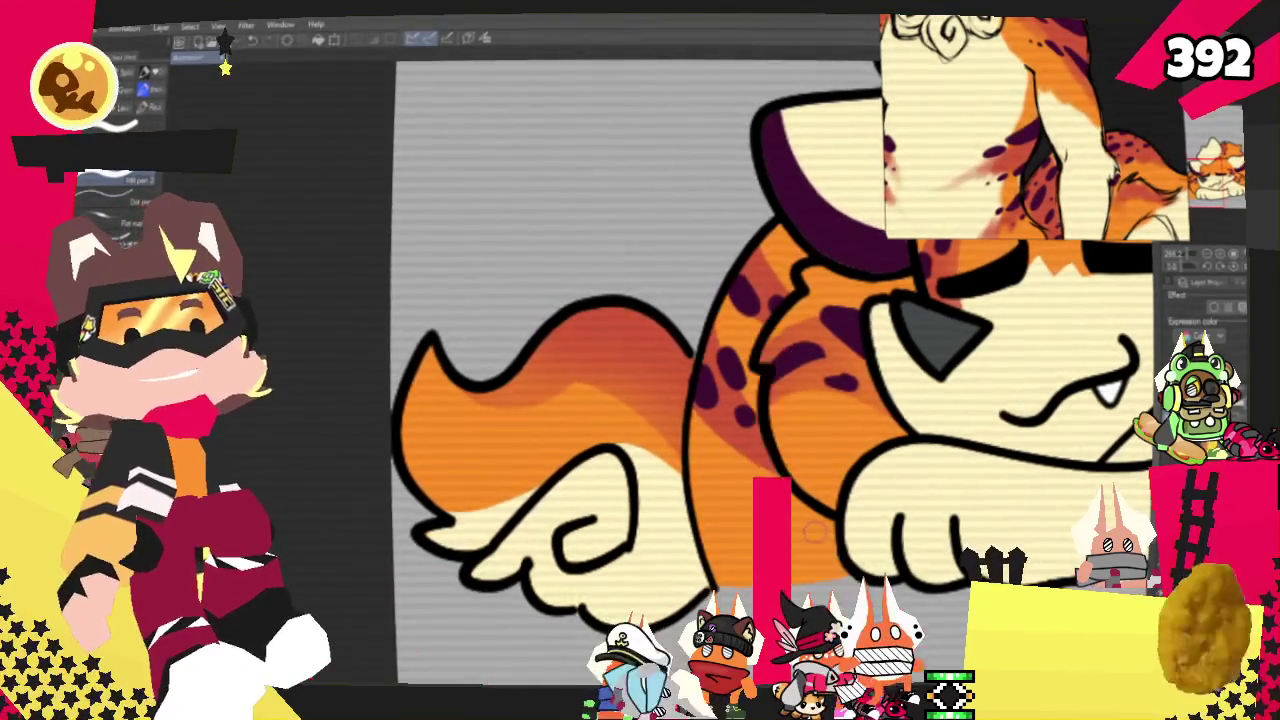
# Dab a small dark purple spot on the shoulder beside the muzzle.
pyautogui.scroll(-2, 400, 490)
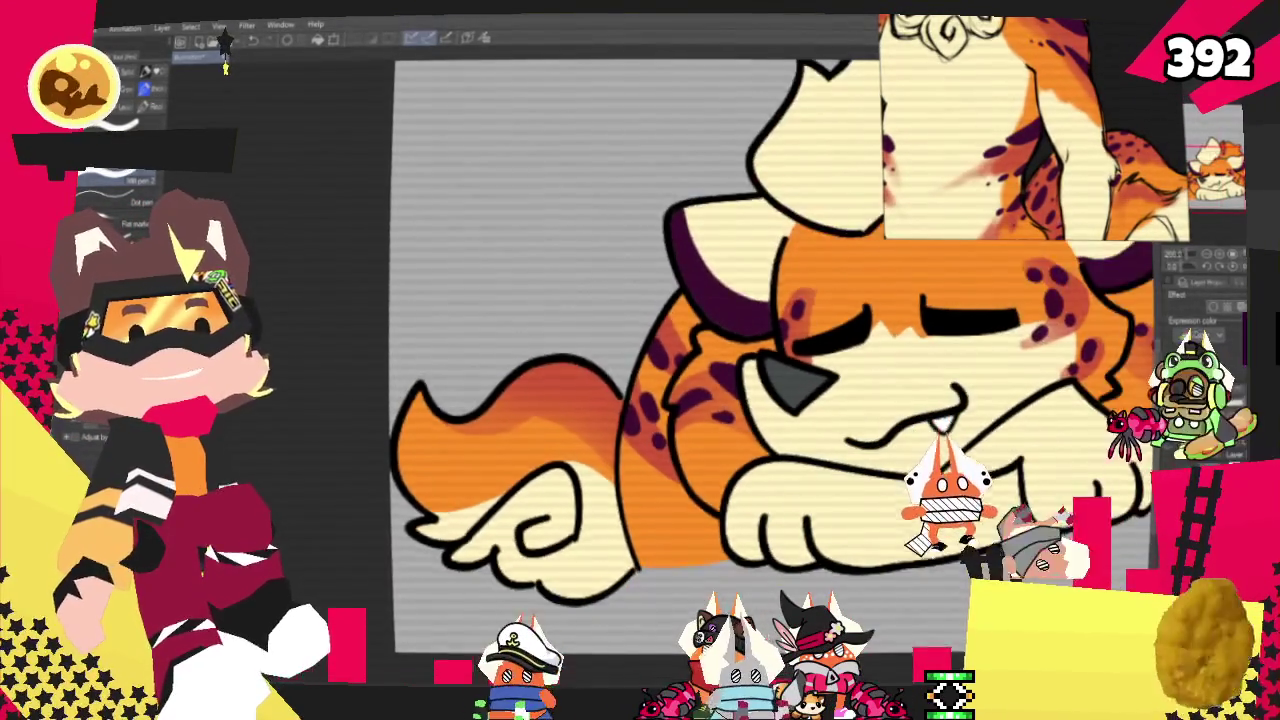
pyautogui.scroll(-2, 400, 490)
pyautogui.scroll(-2, 400, 490)
pyautogui.scroll(-1, 400, 490)
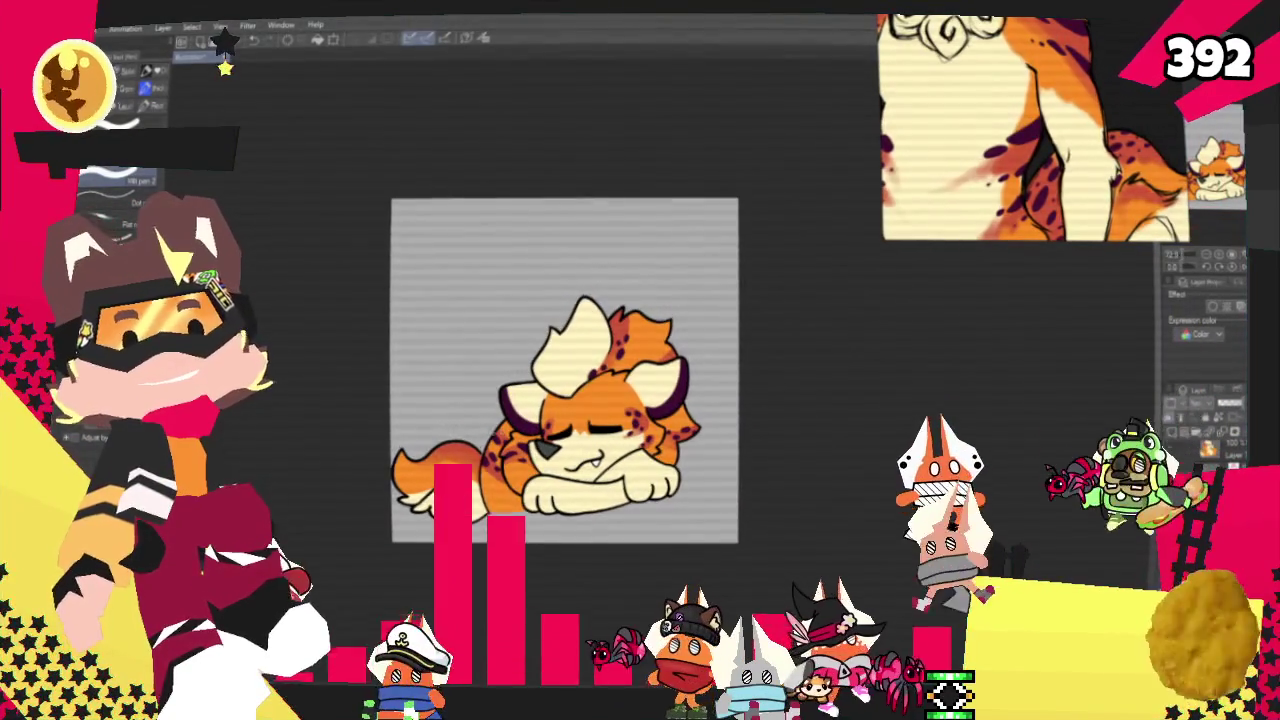
pyautogui.scroll(1, 497, 450)
pyautogui.scroll(2, 490, 455)
pyautogui.scroll(2, 485, 458)
pyautogui.scroll(2, 480, 460)
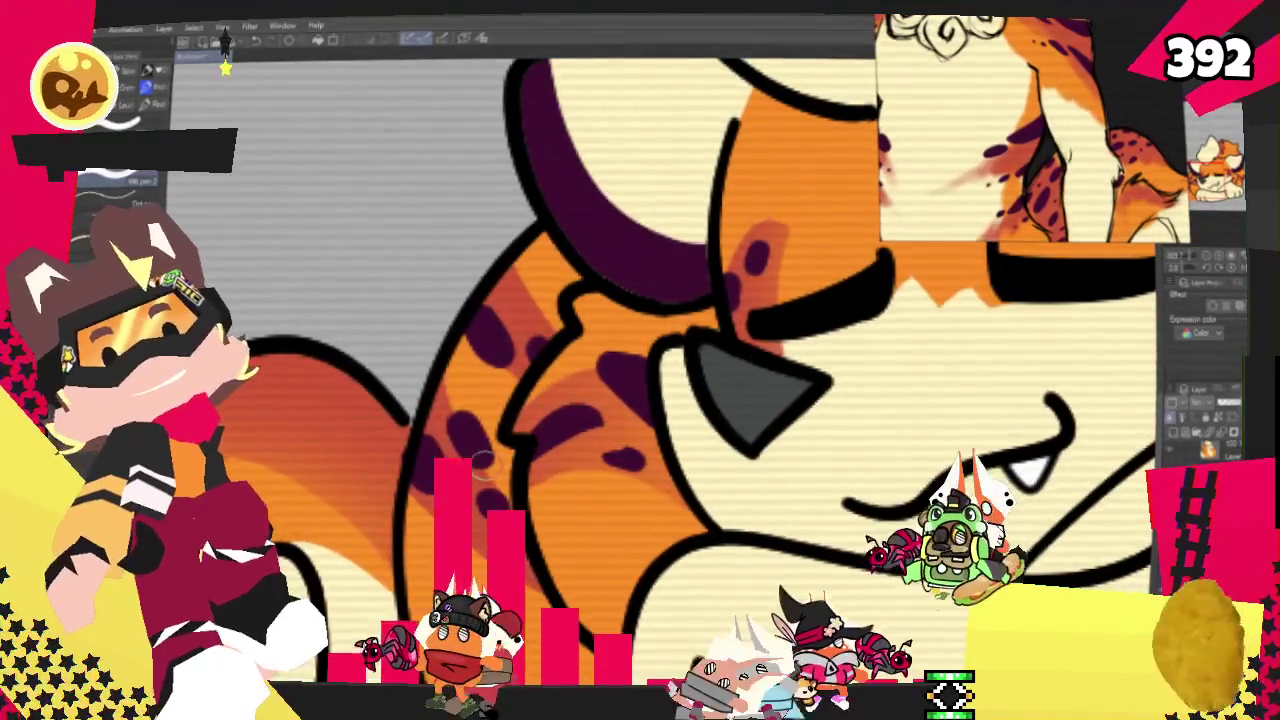
pyautogui.moveTo(465, 440); pyautogui.dragTo(441, 487)
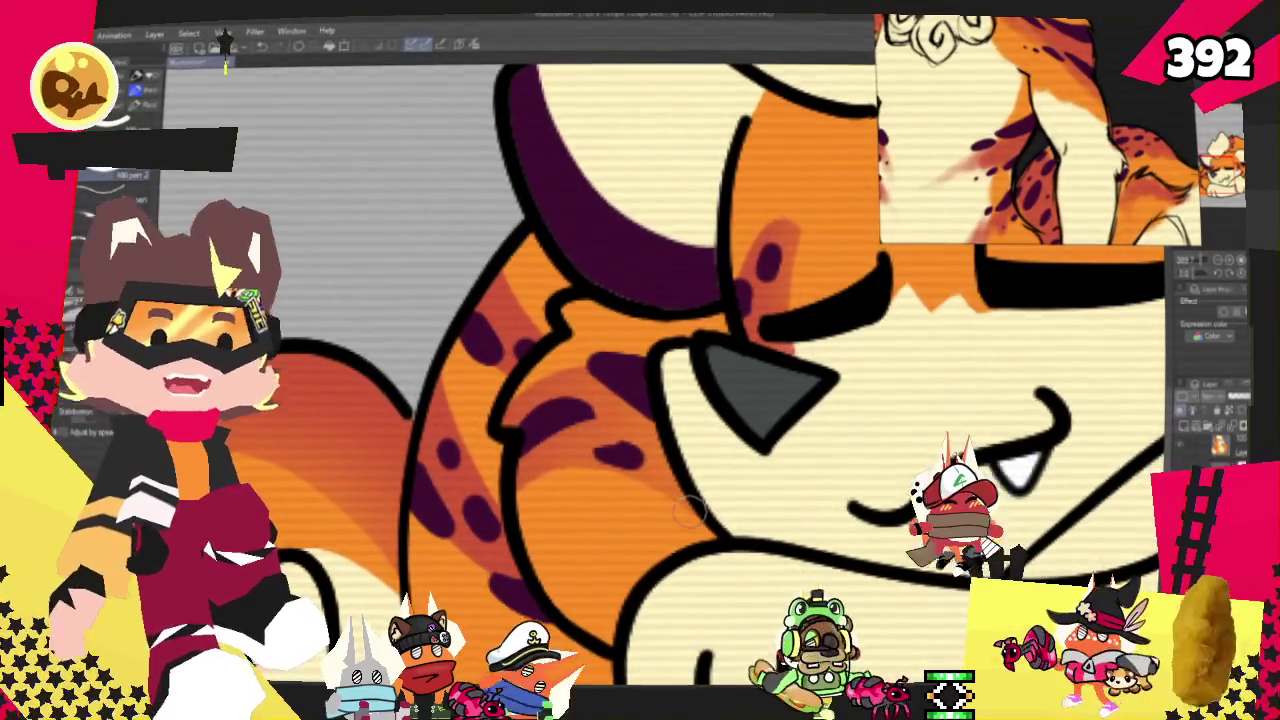
pyautogui.scroll(-2, 691, 509)
pyautogui.scroll(-2, 710, 480)
pyautogui.scroll(-2, 728, 447)
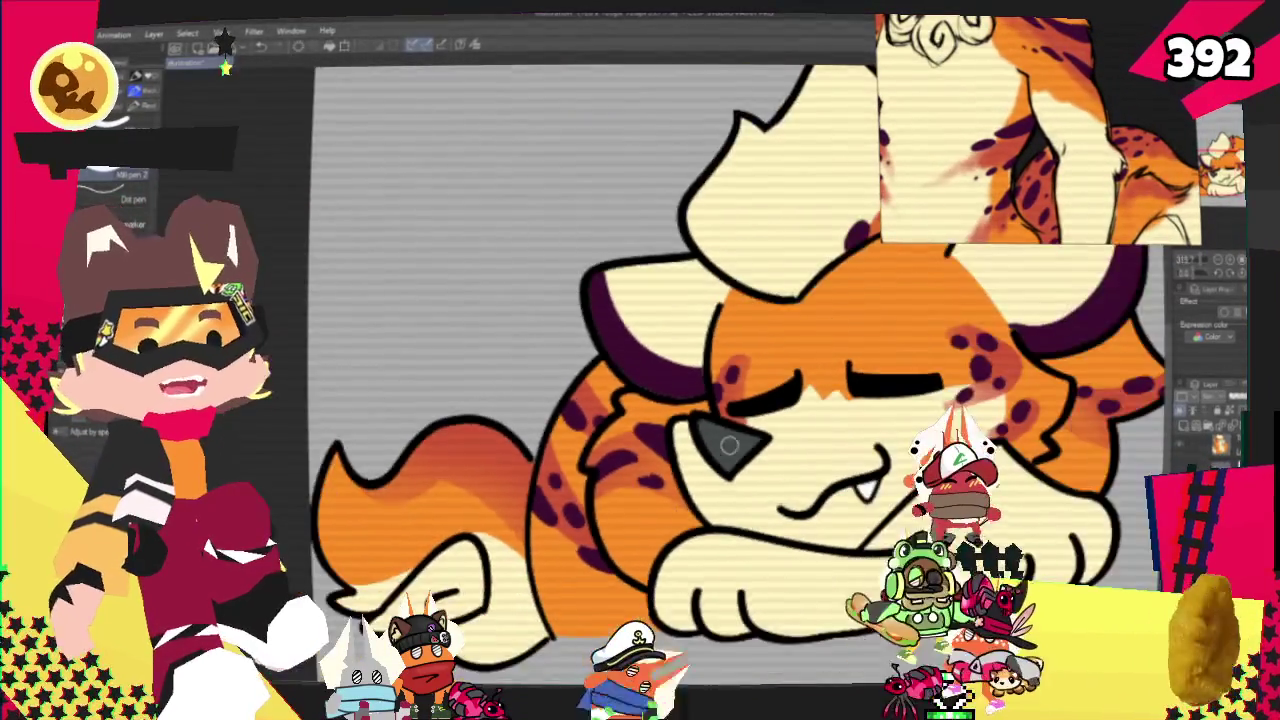
pyautogui.scroll(-2, 728, 447)
pyautogui.scroll(-2, 735, 430)
pyautogui.scroll(-1, 745, 410)
pyautogui.scroll(2, 700, 400)
pyautogui.scroll(-2, 700, 400)
pyautogui.scroll(2, 700, 400)
pyautogui.scroll(2, 700, 400)
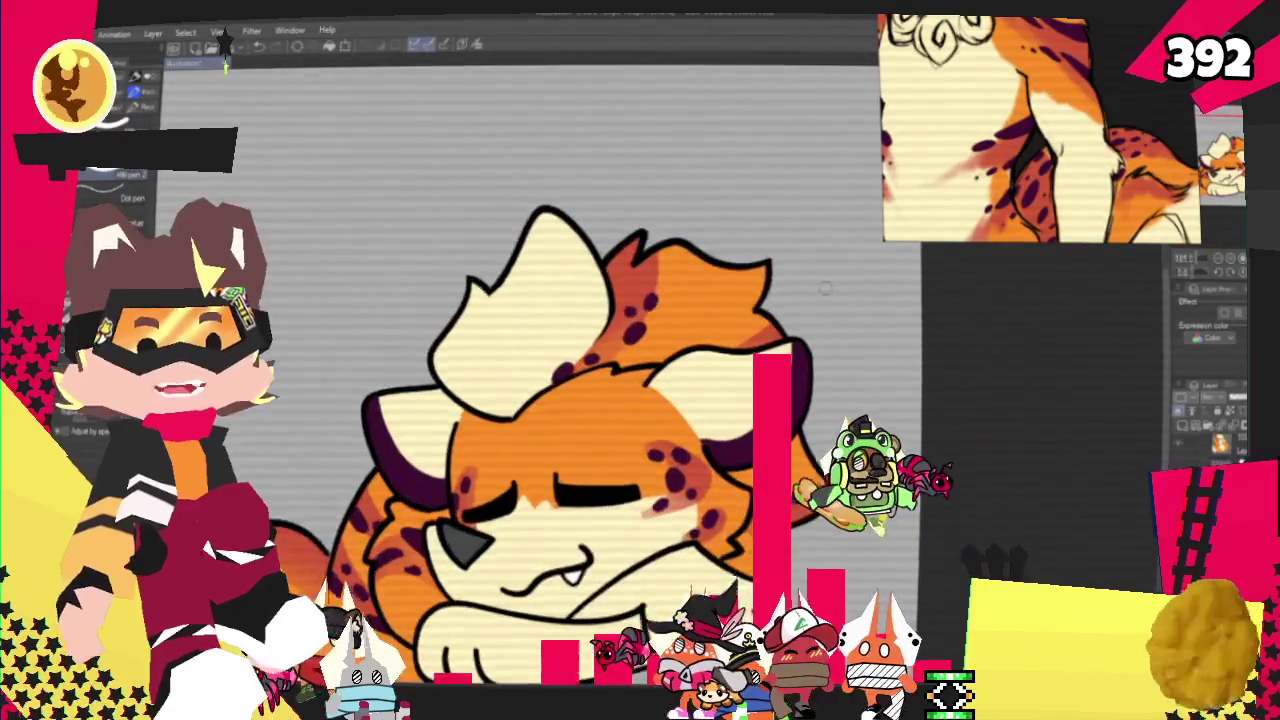
pyautogui.scroll(2, 777, 289)
pyautogui.scroll(1, 745, 338)
pyautogui.scroll(1, 706, 379)
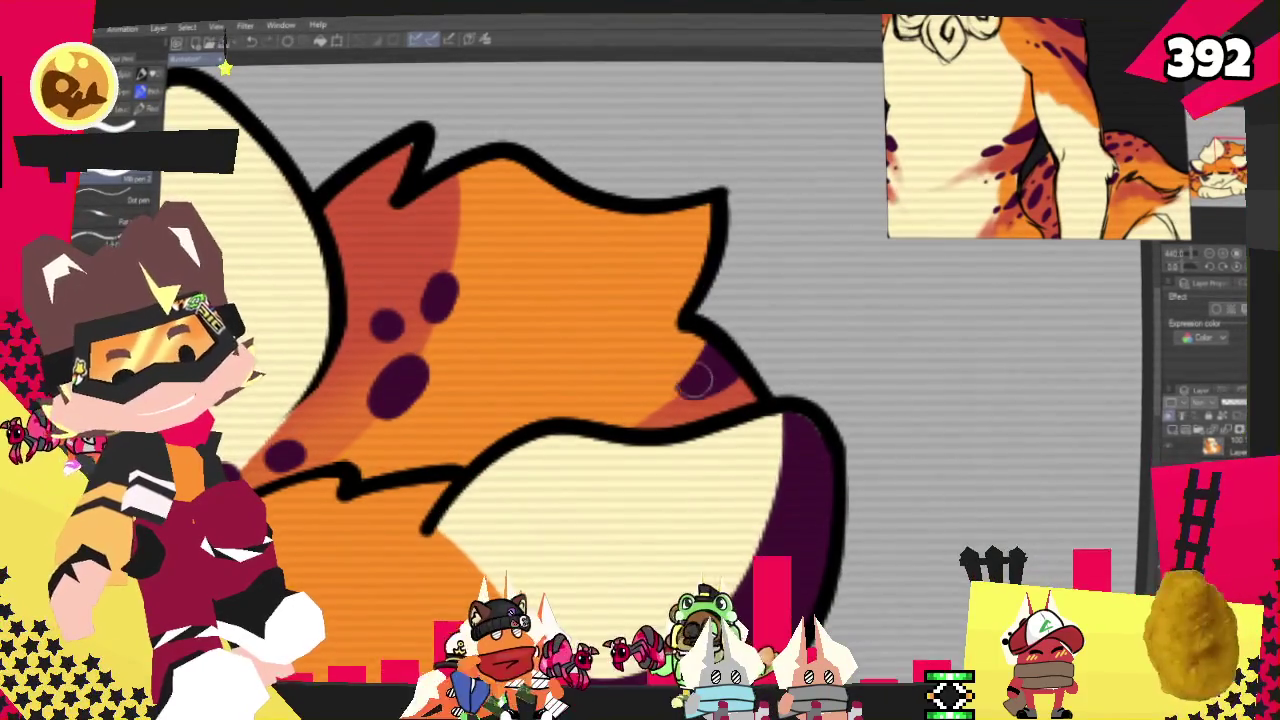
pyautogui.scroll(-2, 683, 558)
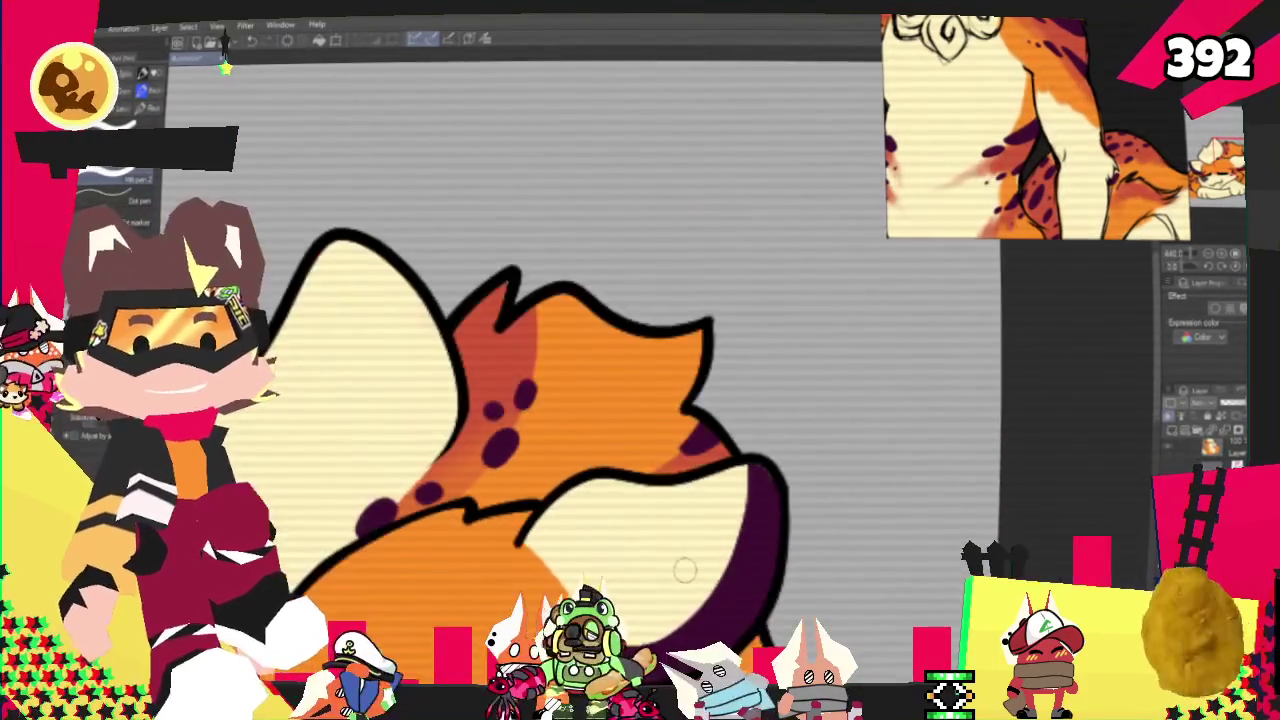
pyautogui.scroll(-2, 683, 558)
pyautogui.scroll(-2, 683, 558)
pyautogui.scroll(2, 605, 563)
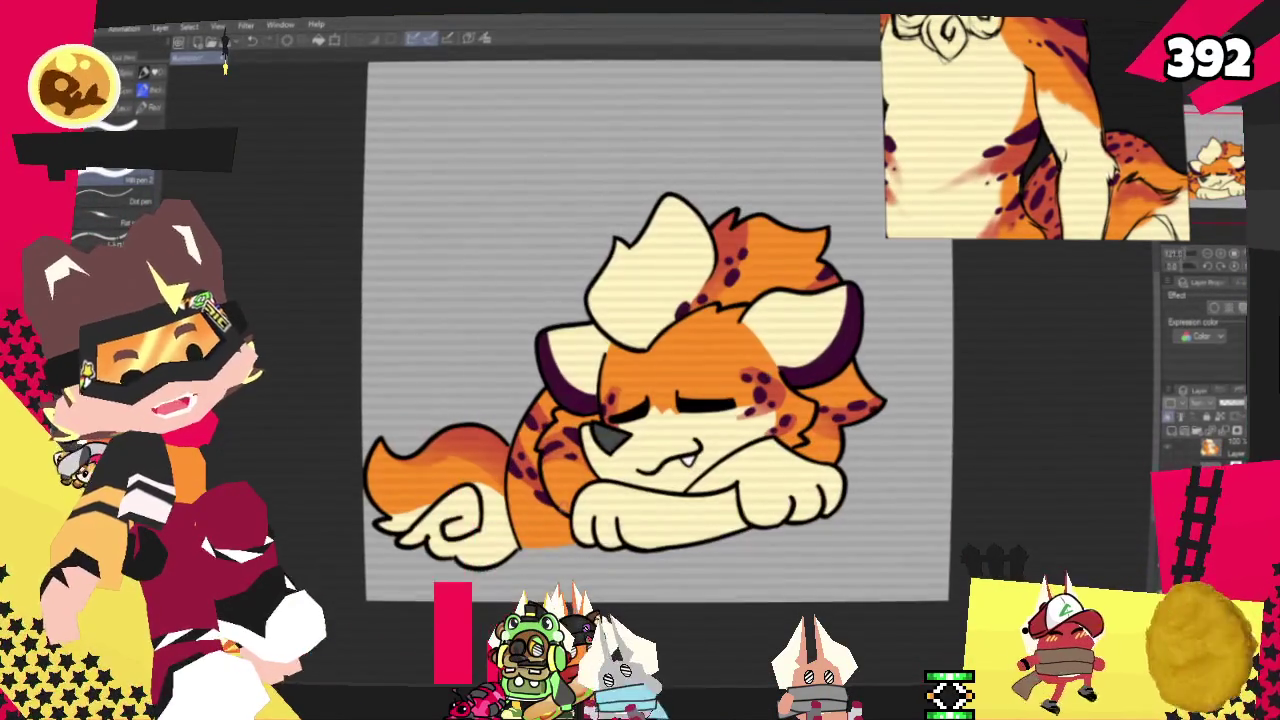
pyautogui.scroll(2, 580, 530)
pyautogui.scroll(2, 548, 490)
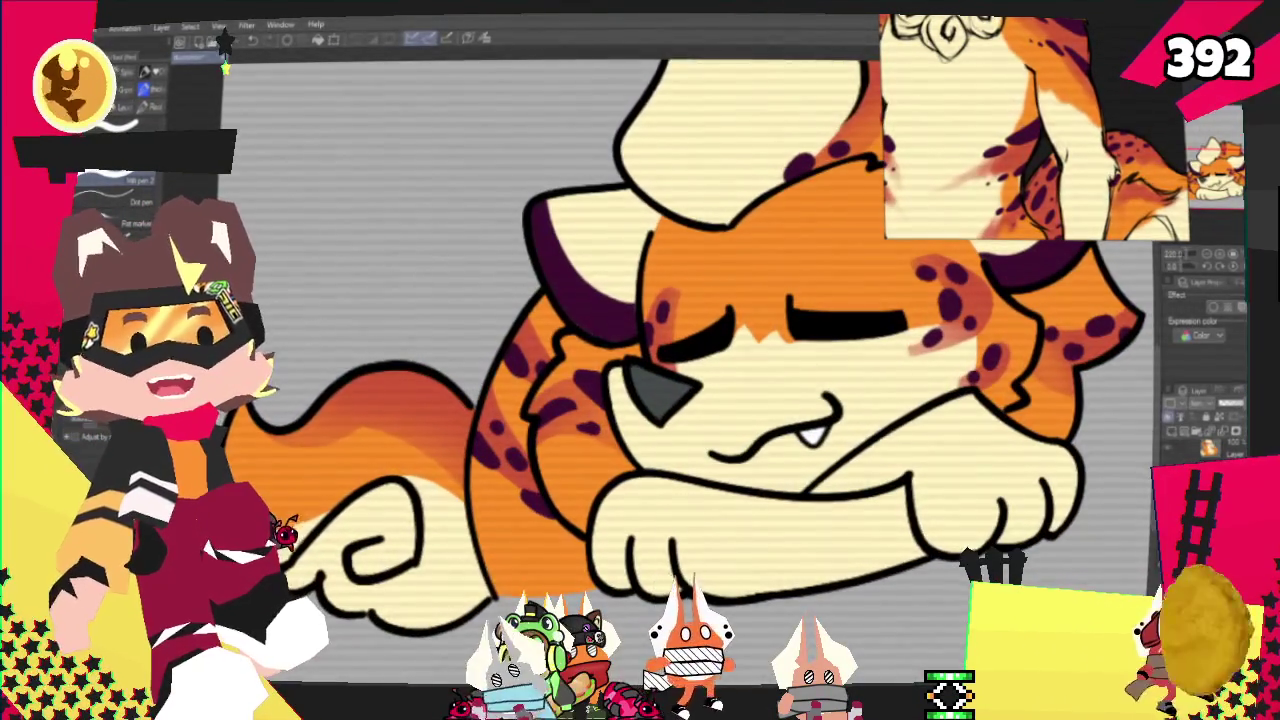
pyautogui.scroll(-3, 1088, 128)
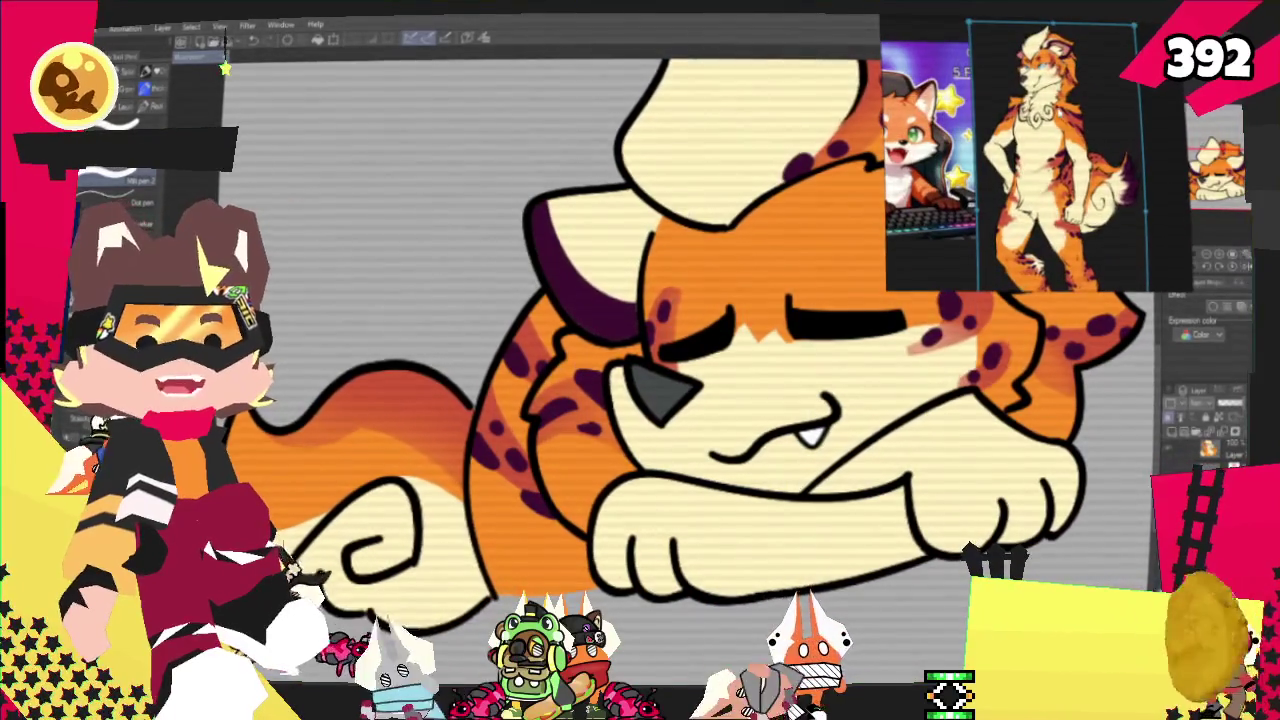
pyautogui.scroll(-2, 1088, 128)
pyautogui.scroll(3, 1088, 128)
pyautogui.scroll(2, 1060, 150)
pyautogui.scroll(2, 1060, 150)
pyautogui.scroll(-2, 257, 461)
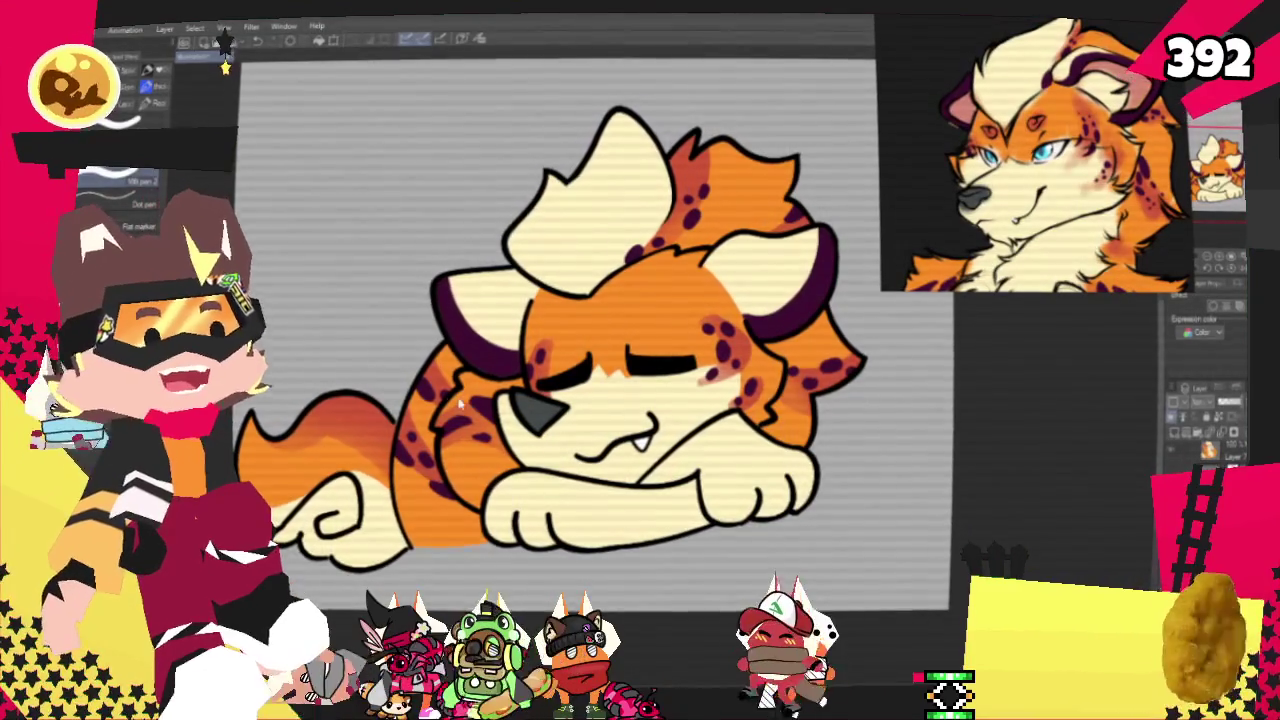
pyautogui.scroll(-1, 441, 403)
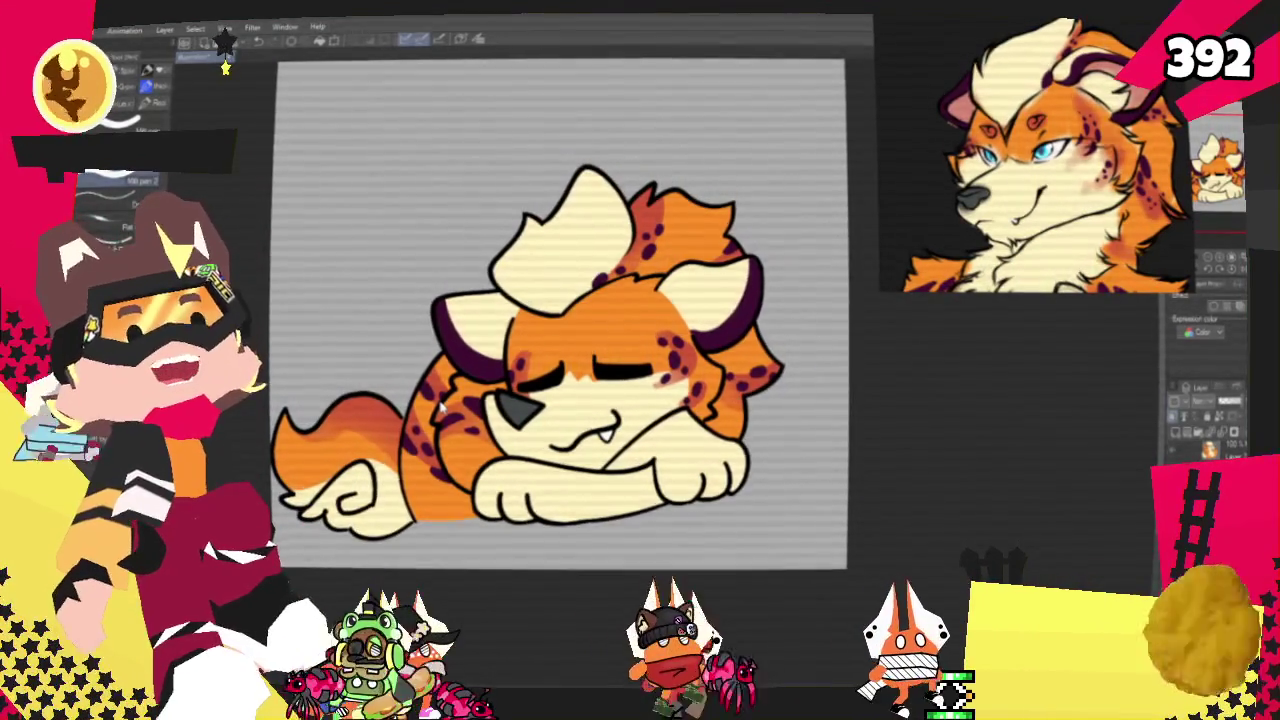
pyautogui.scroll(-1, 521, 313)
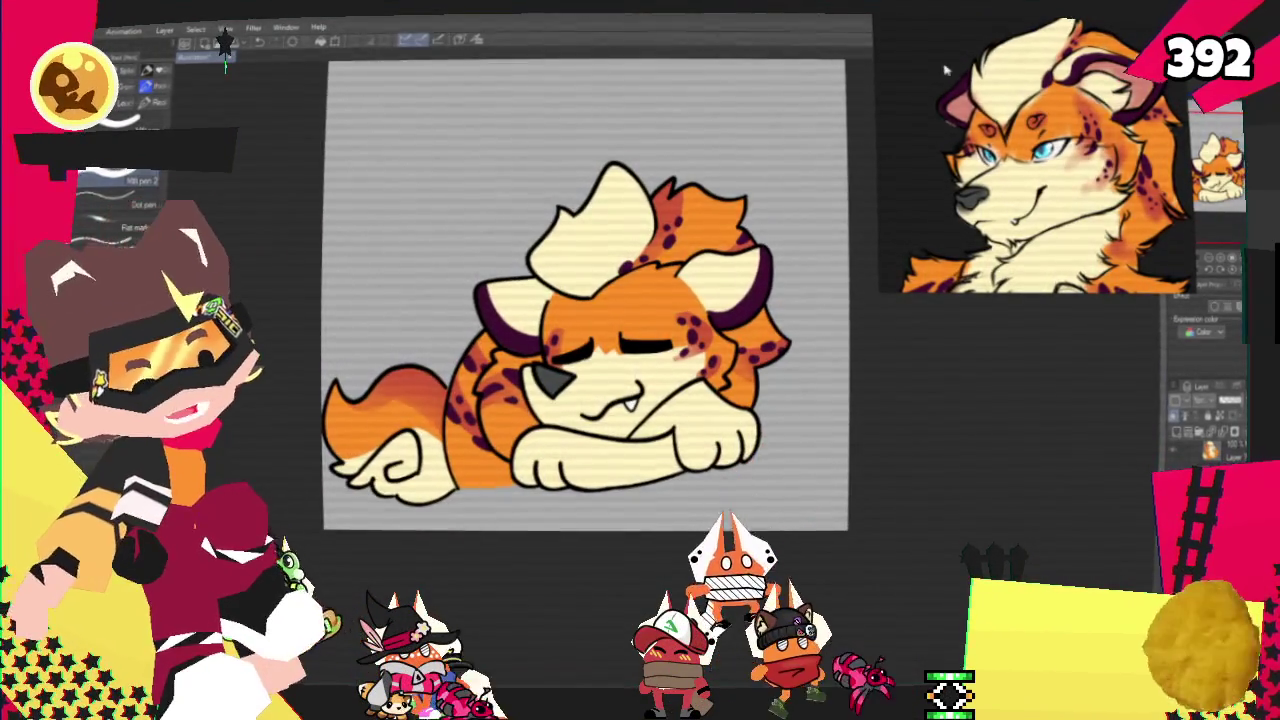
pyautogui.scroll(-3, 912, 92)
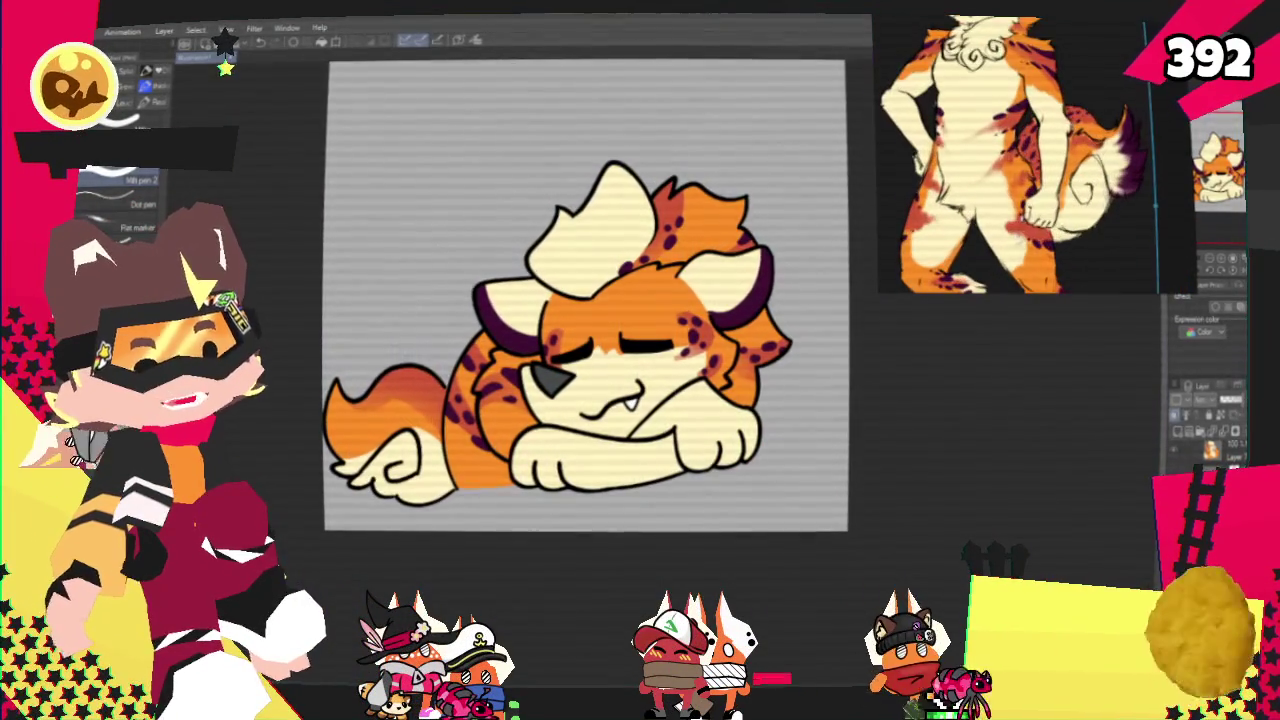
pyautogui.scroll(2, 1022, 262)
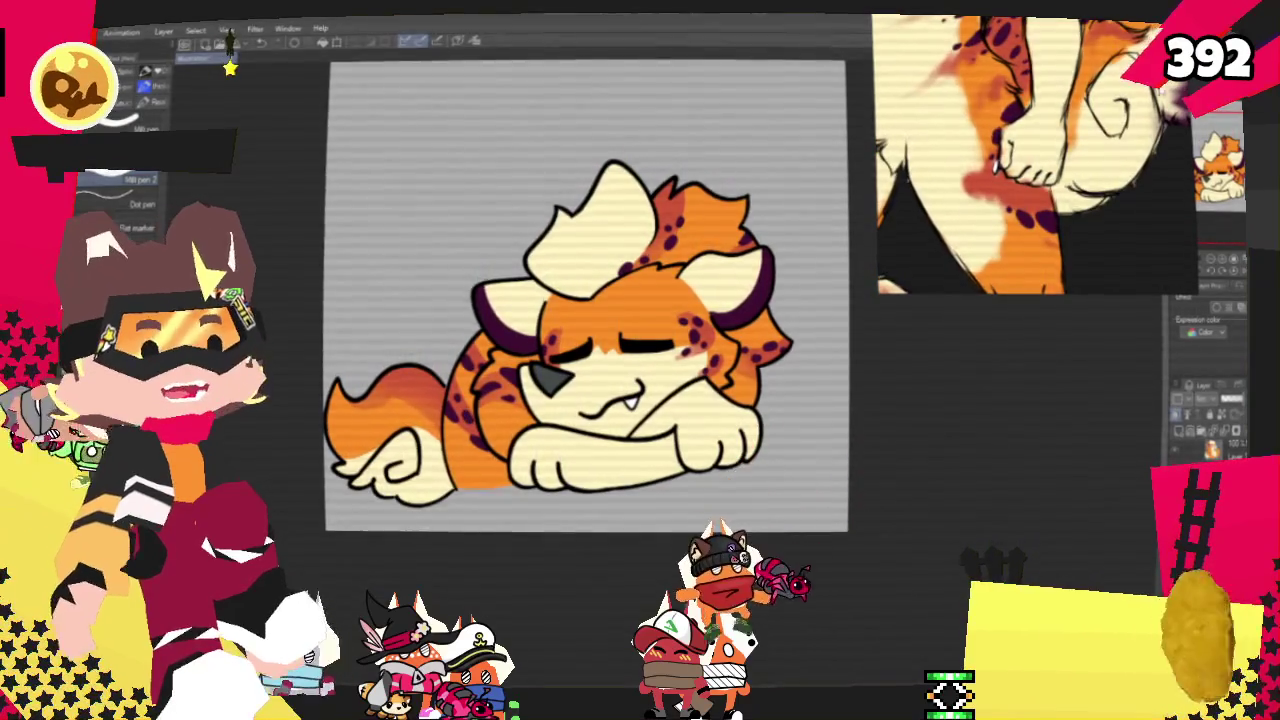
pyautogui.scroll(-2, 1035, 155)
pyautogui.scroll(-1, 1035, 155)
pyautogui.scroll(2, 1035, 155)
pyautogui.scroll(2, 1100, 80)
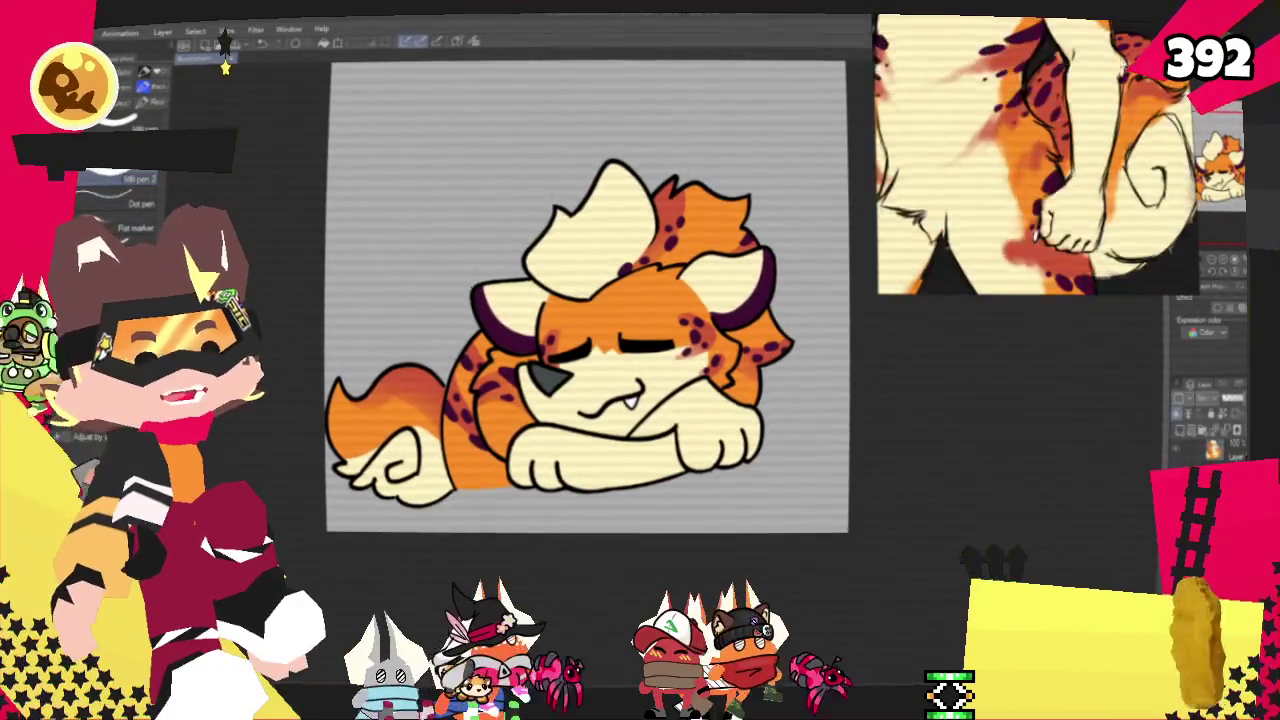
pyautogui.scroll(1, 1080, 85)
pyautogui.scroll(1, 1050, 90)
pyautogui.scroll(2, 1020, 95)
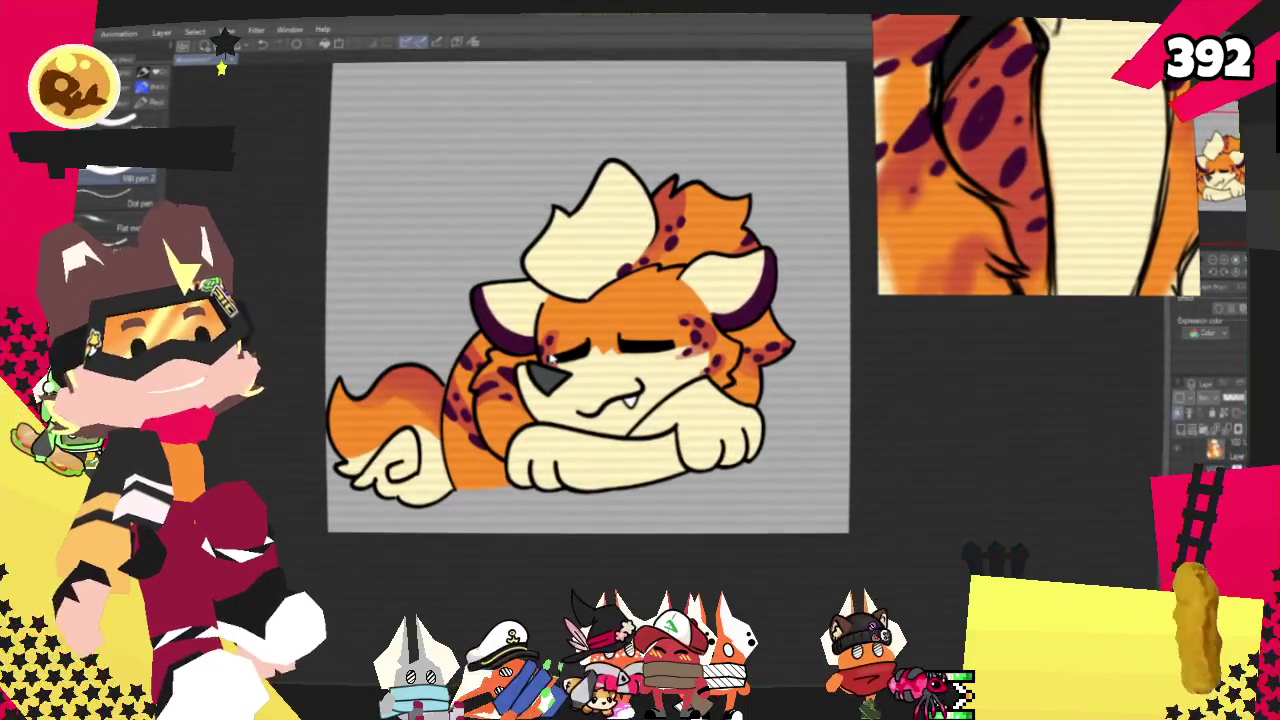
pyautogui.scroll(1, 549, 357)
pyautogui.scroll(1, 540, 360)
pyautogui.scroll(-1, 400, 375)
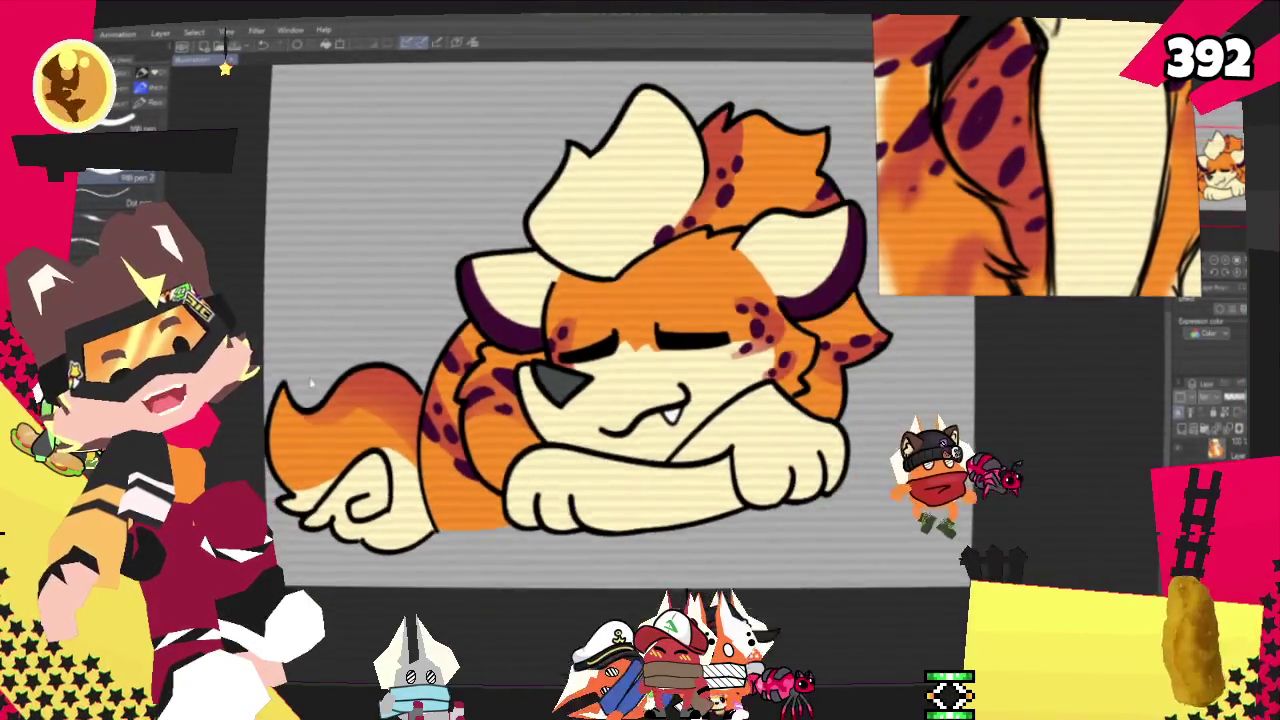
pyautogui.scroll(2, 312, 383)
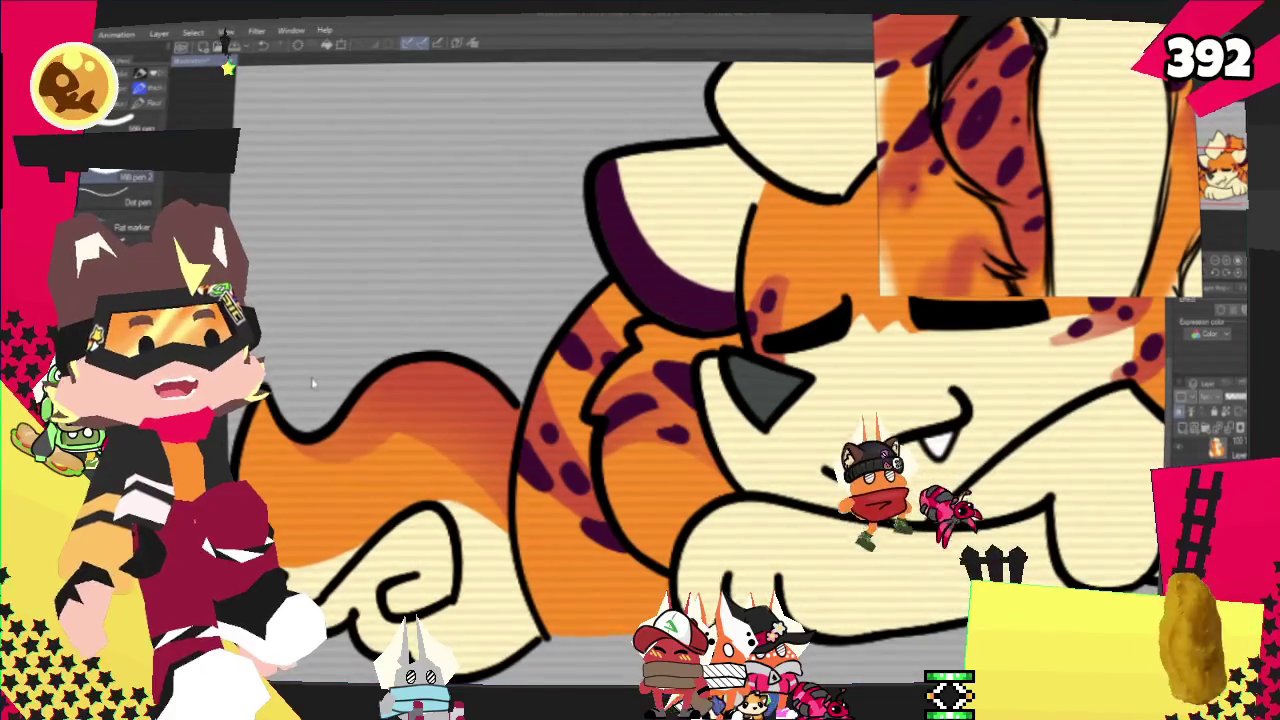
# Pan the canvas to bring the tail into view.
pyautogui.moveTo(312, 383); pyautogui.dragTo(437, 390)
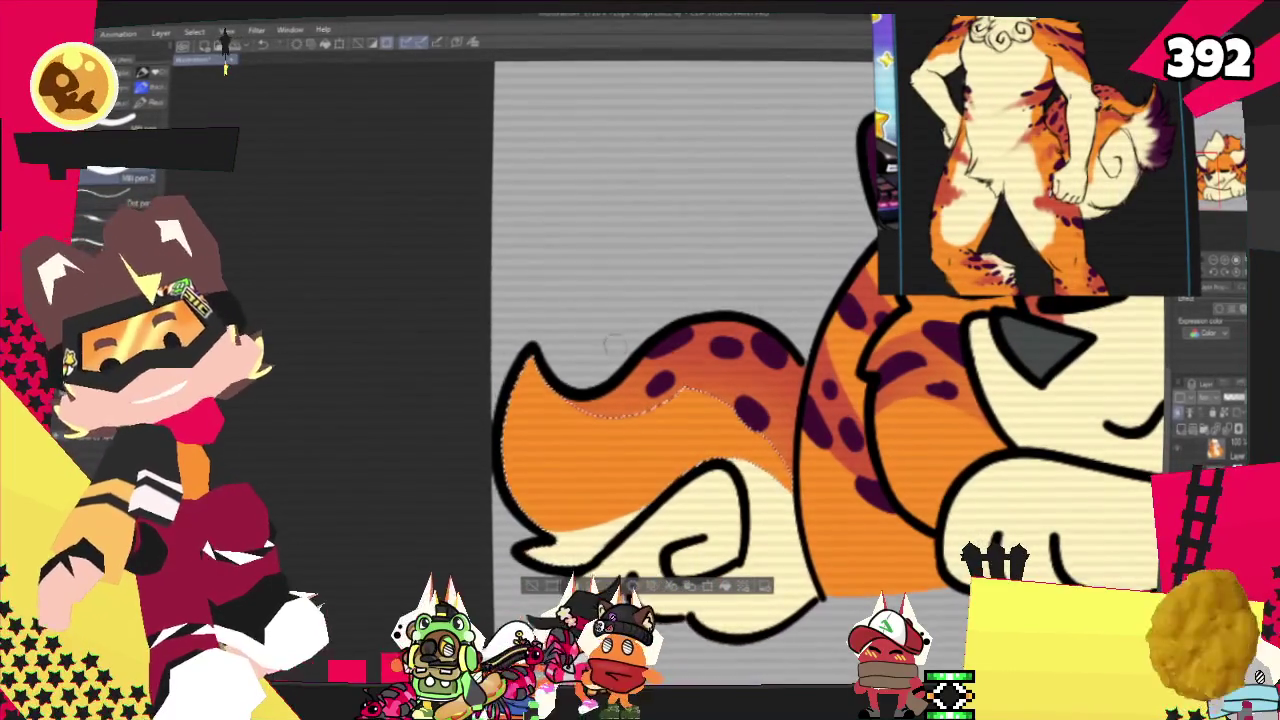
# Darken the tail's left rim and lower edge with dark purple strokes to the tip.
pyautogui.moveTo(515, 400); pyautogui.dragTo(540, 495)
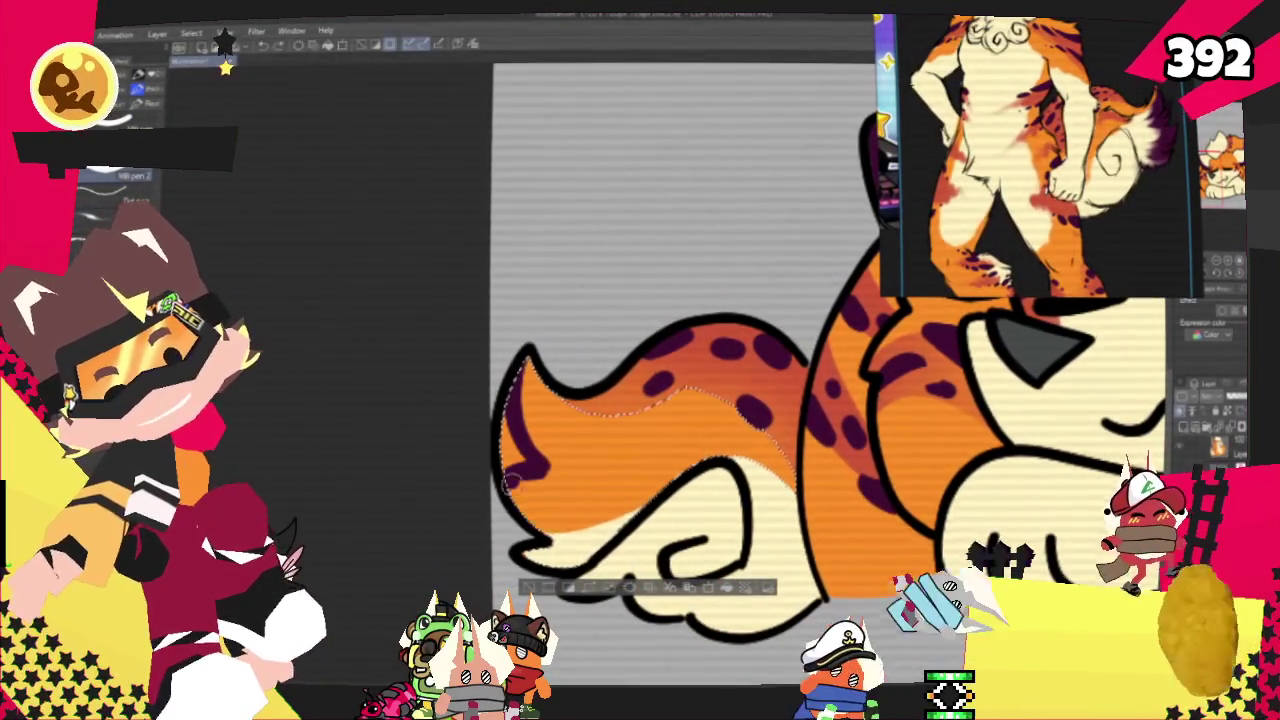
pyautogui.moveTo(508, 475)
pyautogui.mouseDown()
pyautogui.moveTo(595, 562)
pyautogui.moveTo(510, 495)
pyautogui.mouseUp()
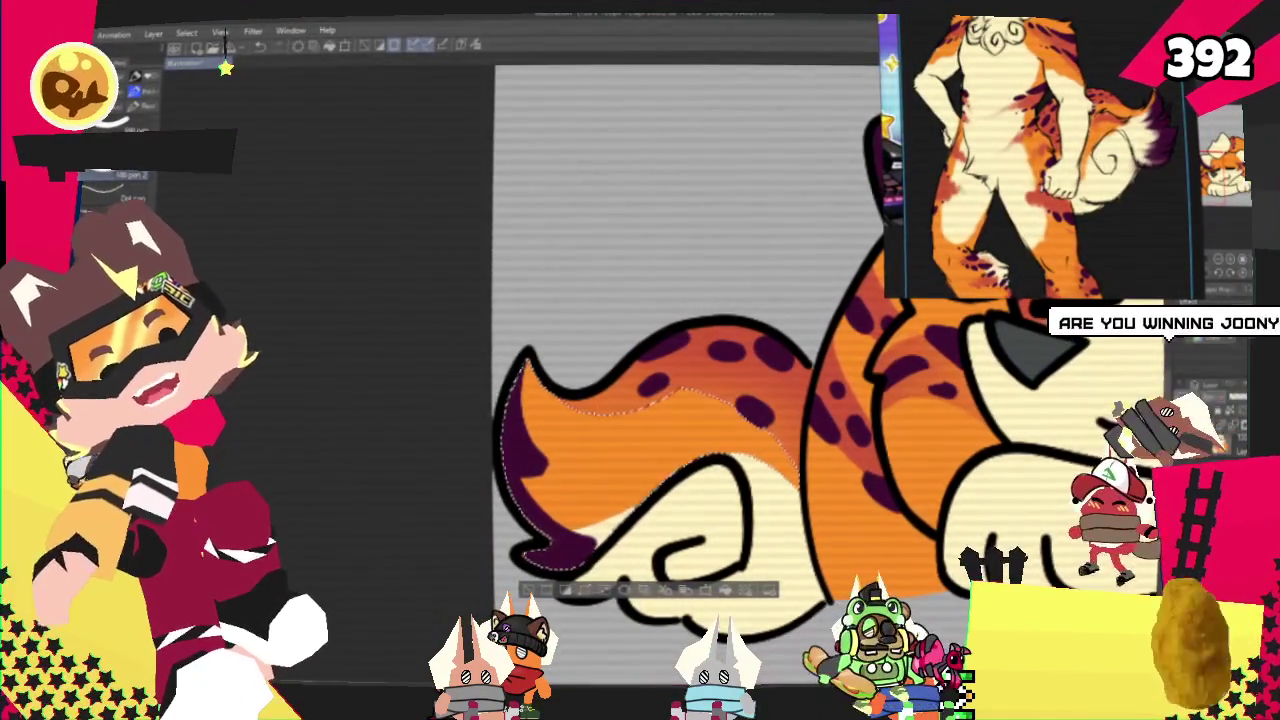
pyautogui.scroll(-2, 115, 186)
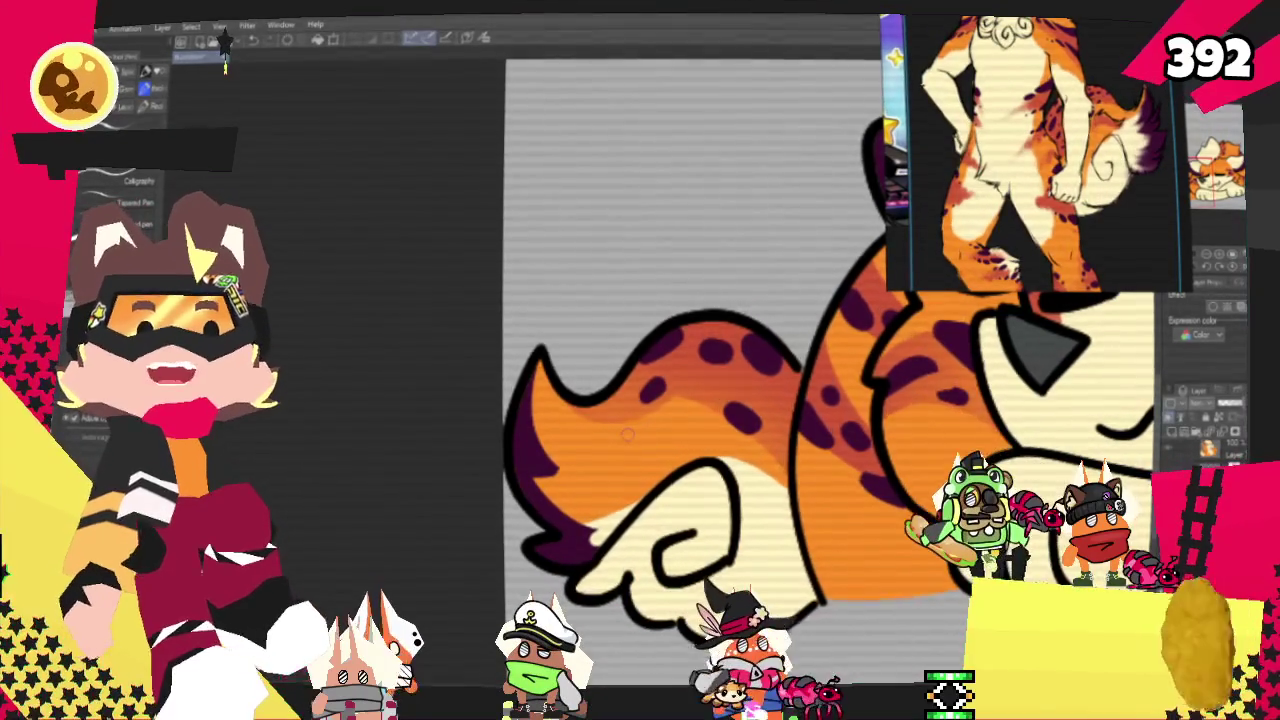
pyautogui.scroll(-2, 690, 300)
pyautogui.scroll(-2, 690, 300)
pyautogui.scroll(-2, 690, 300)
pyautogui.scroll(2, 646, 220)
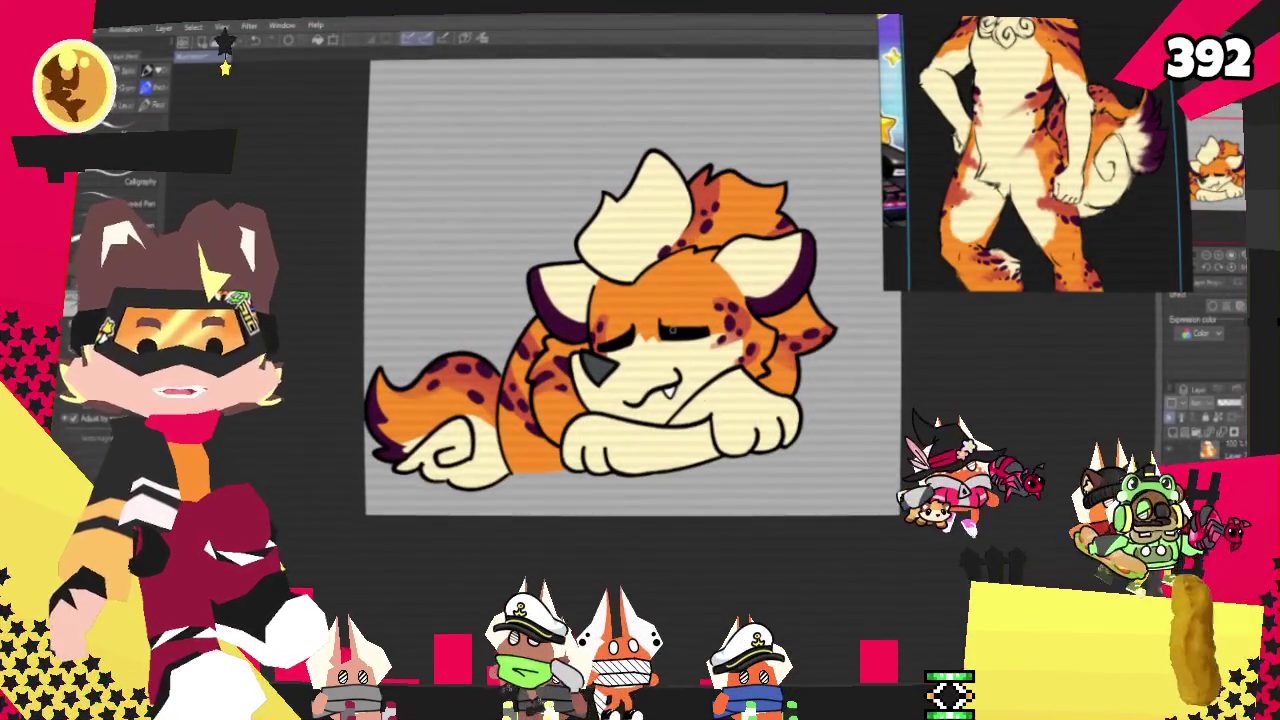
pyautogui.scroll(1, 630, 300)
pyautogui.scroll(1, 630, 300)
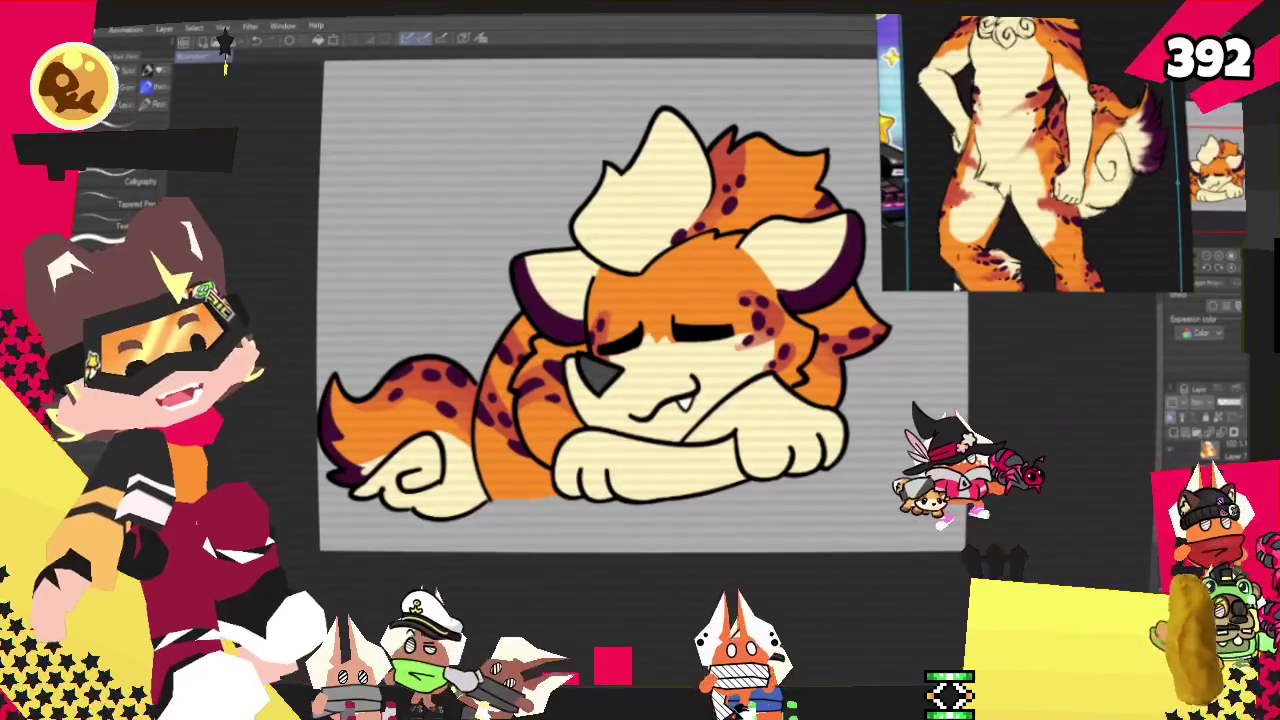
pyautogui.scroll(1, 600, 300)
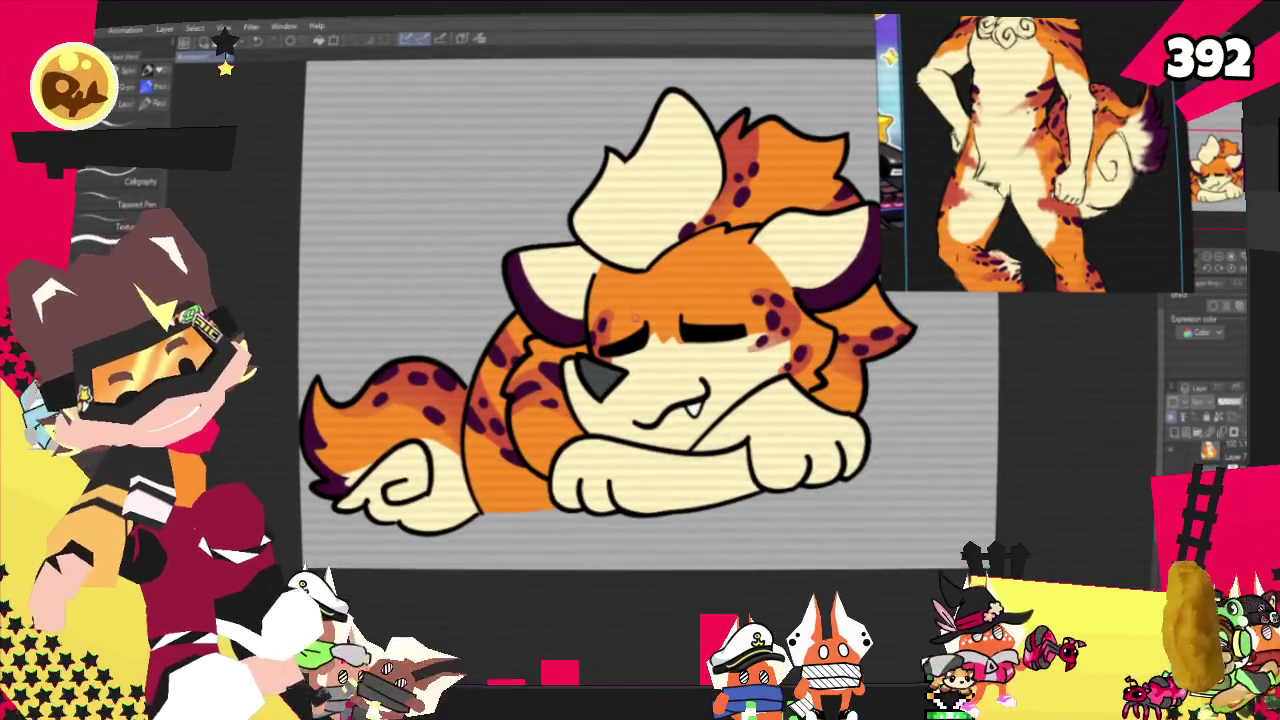
pyautogui.scroll(1, 600, 300)
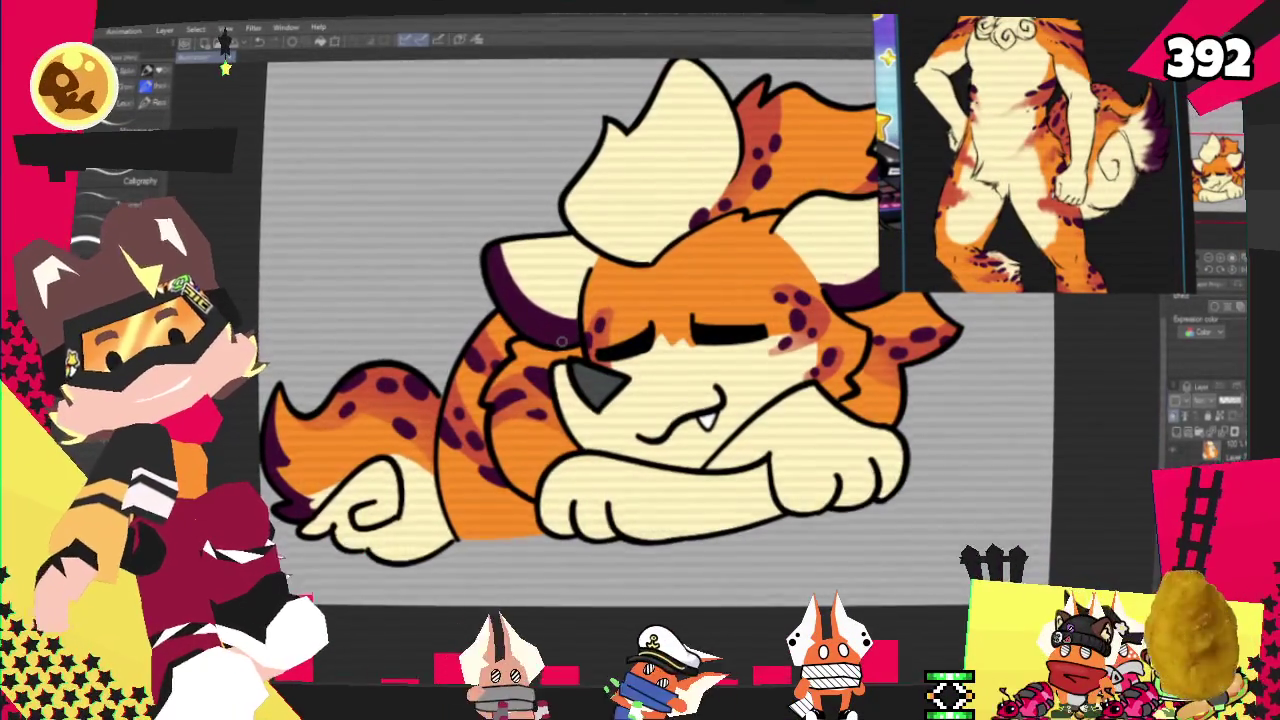
pyautogui.scroll(-1, 597, 324)
pyautogui.scroll(-1, 561, 341)
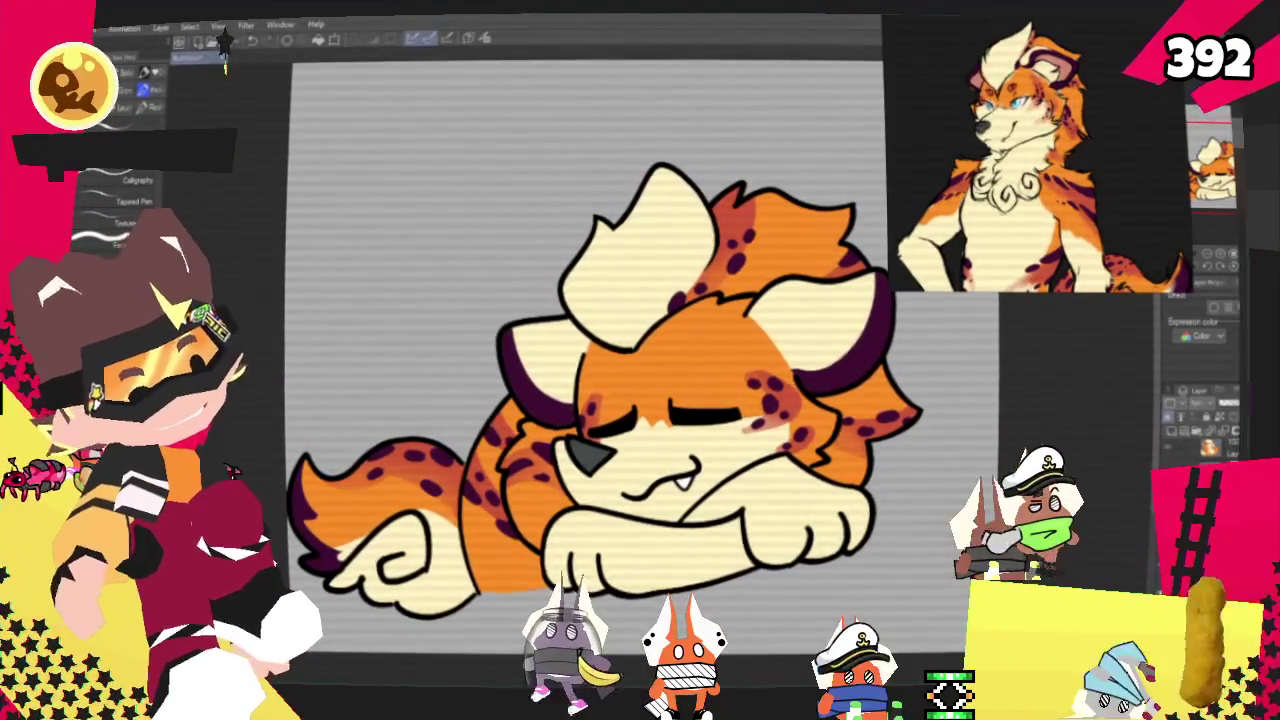
pyautogui.hotkey('ctrl', '-')
pyautogui.hotkey('ctrl', '-')
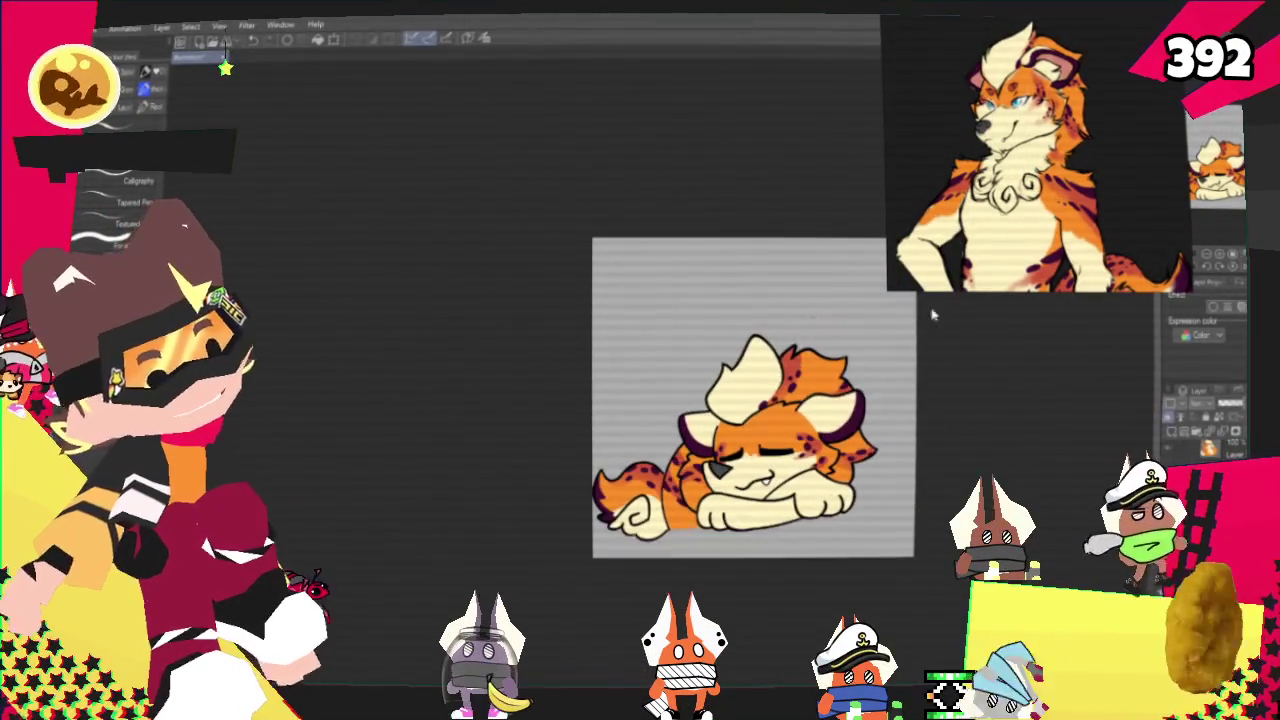
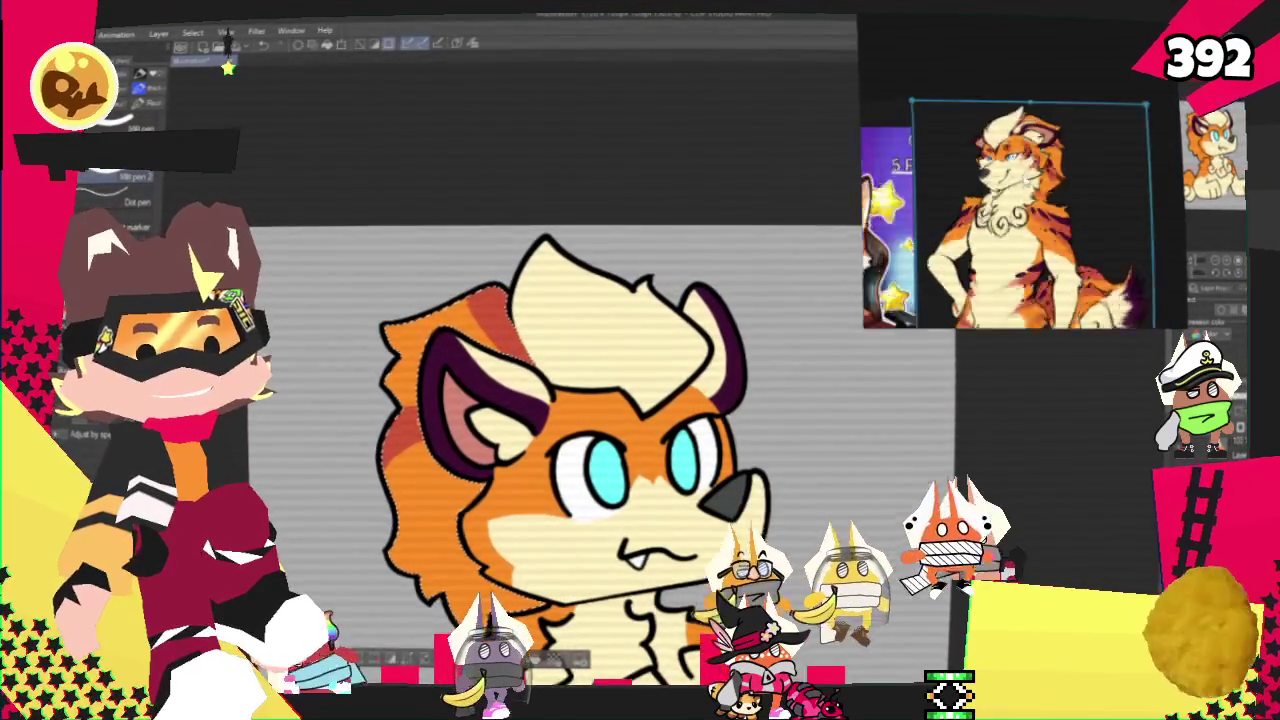
# Zoom out to show more of the lion and switch to the Soft airbrush.
pyautogui.hotkey('ctrl', '-')
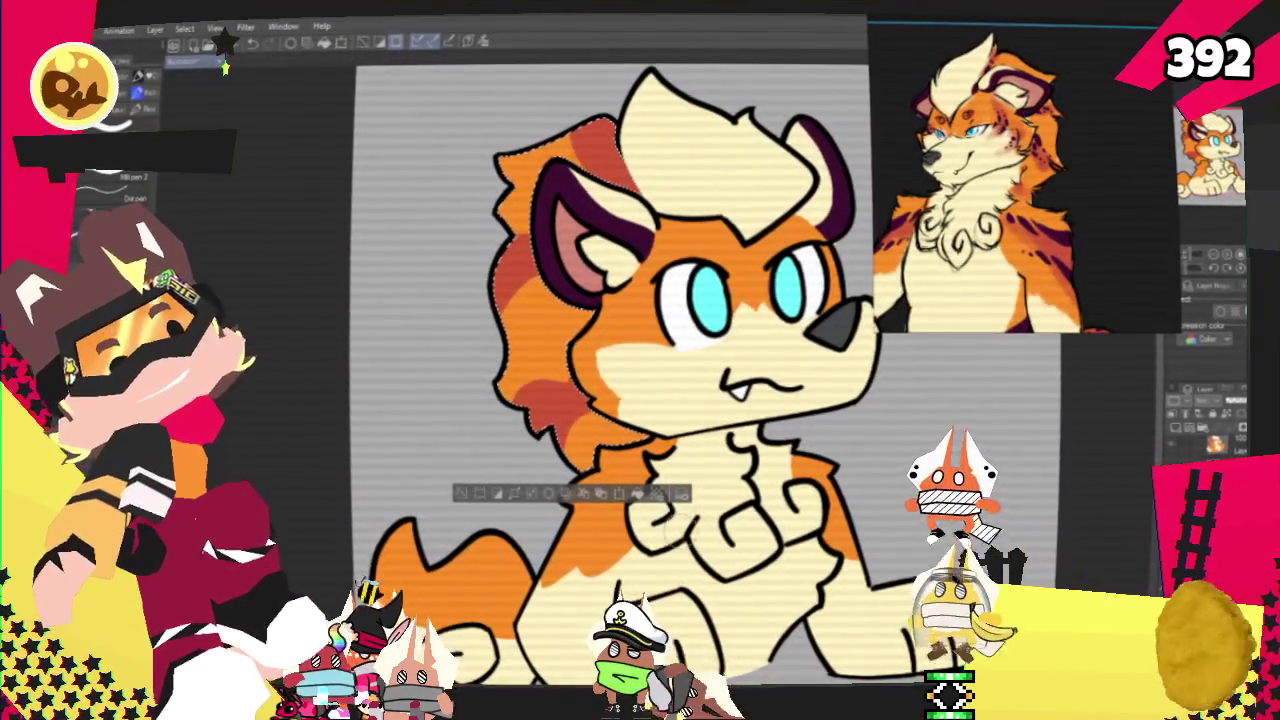
pyautogui.press('b')
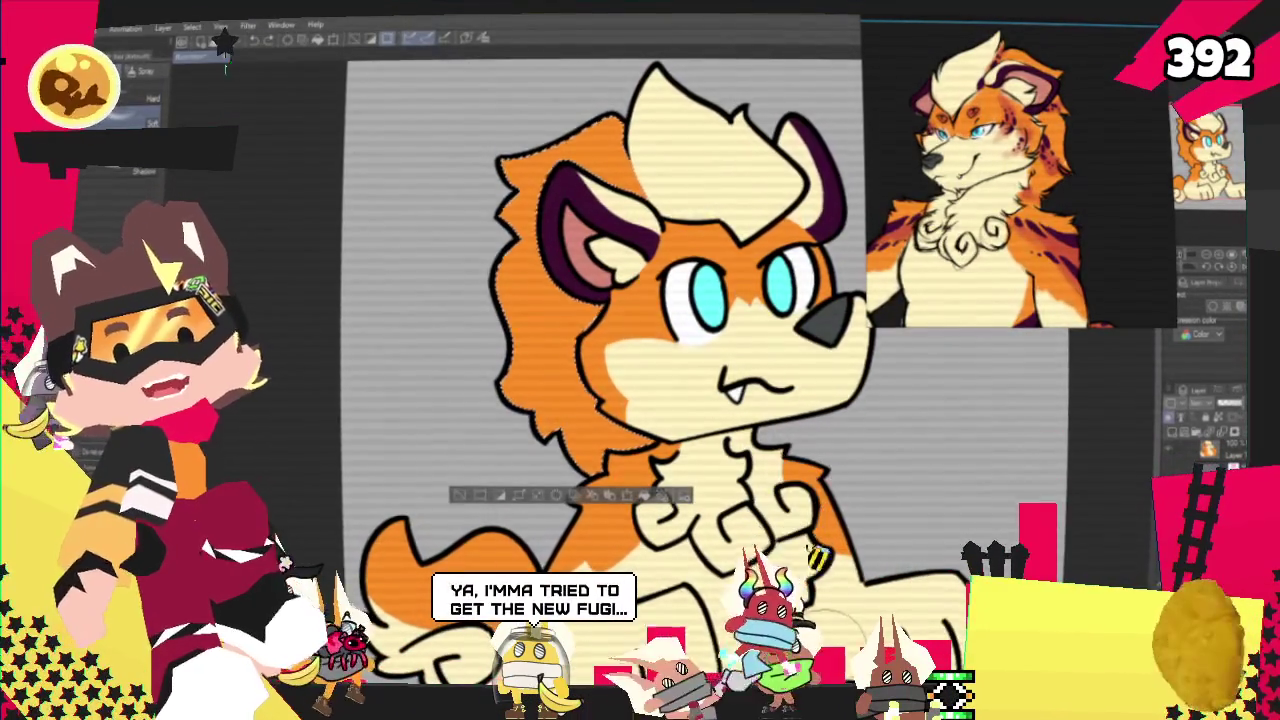
# Blend the edge of the mane's darker orange shading with the soft eraser.
pyautogui.click(530, 300)
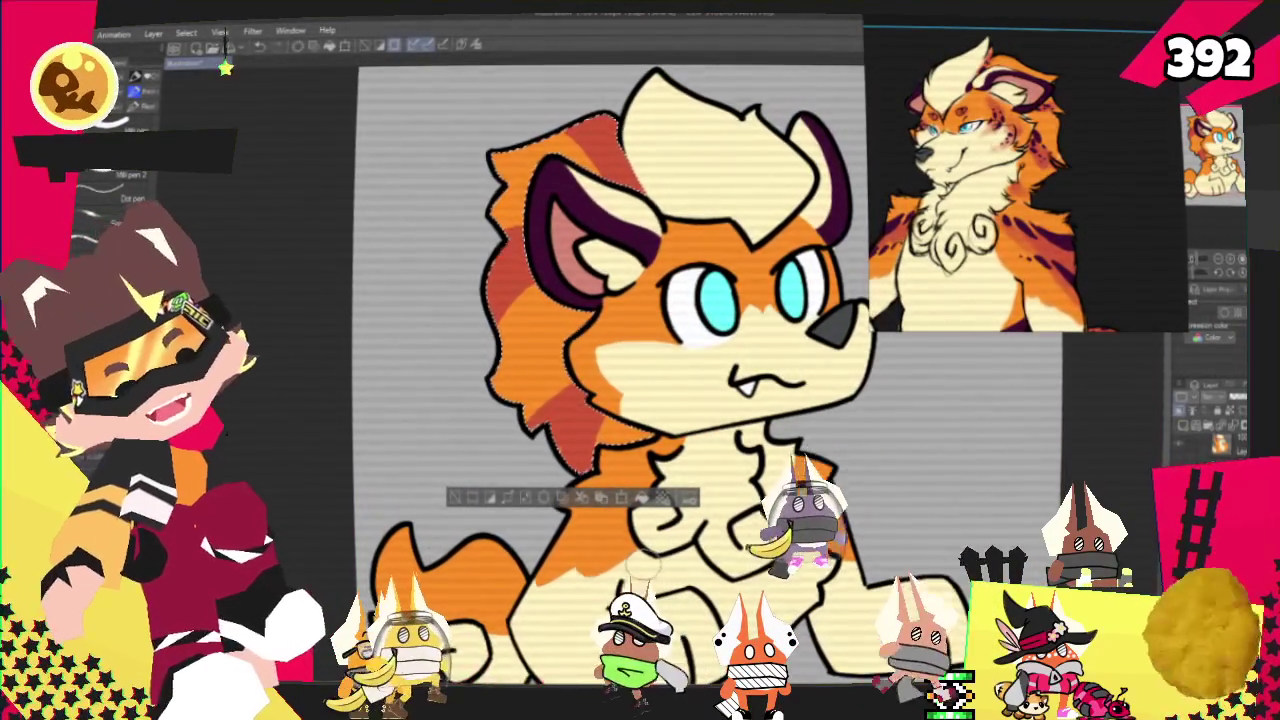
pyautogui.press('e')
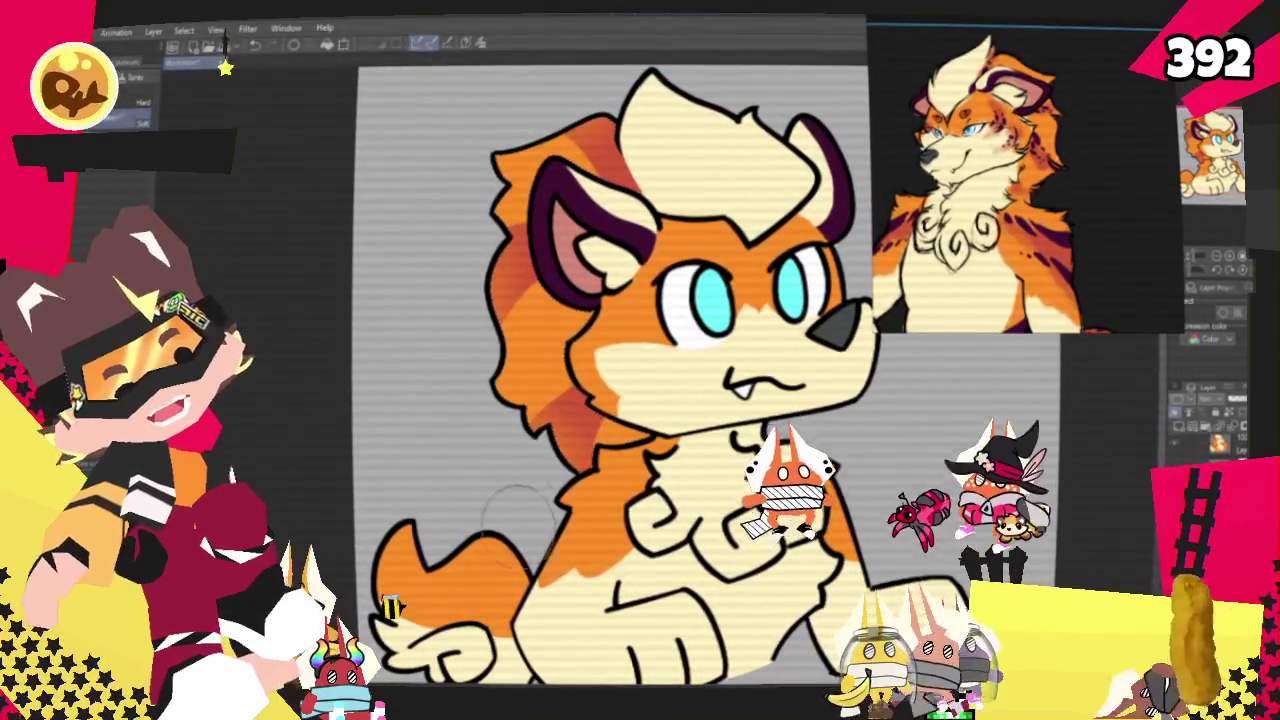
pyautogui.moveTo(511, 516); pyautogui.dragTo(311, 481)
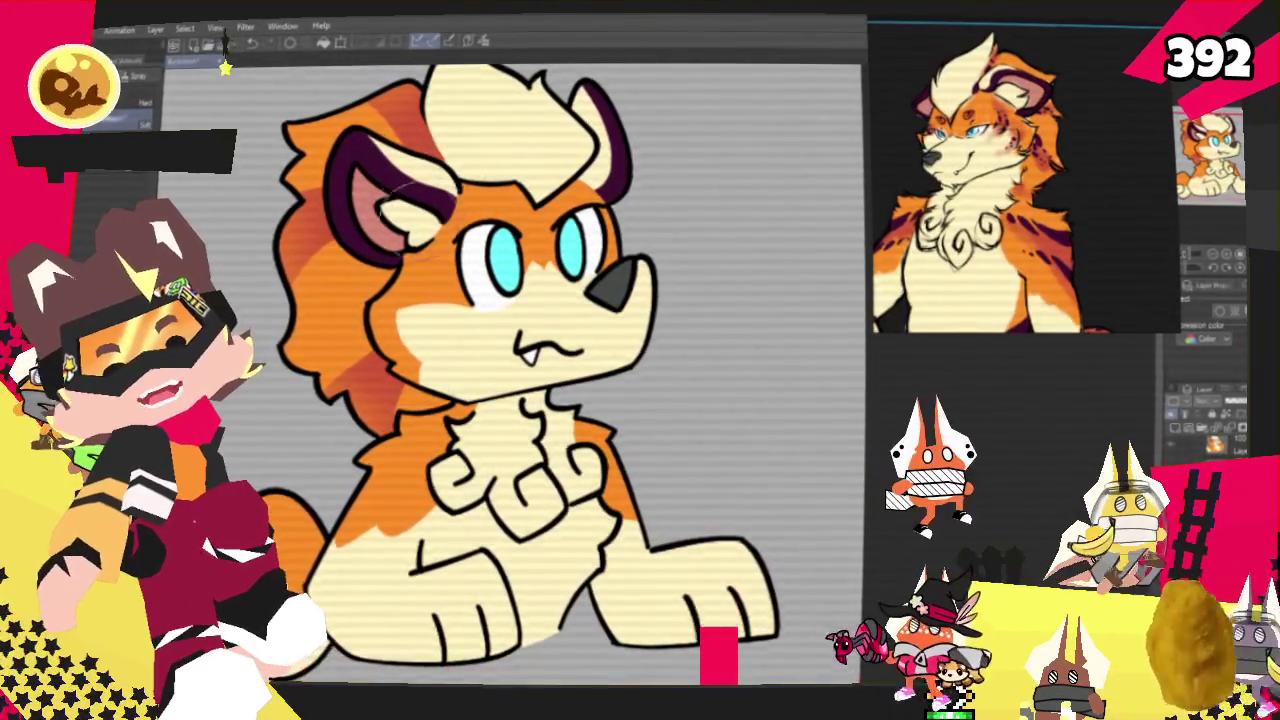
# Zoom into the face and draw a curved red blush stroke below the eye with the pen.
pyautogui.scroll(2, 395, 255)
pyautogui.scroll(2, 395, 255)
pyautogui.scroll(1, 392, 260)
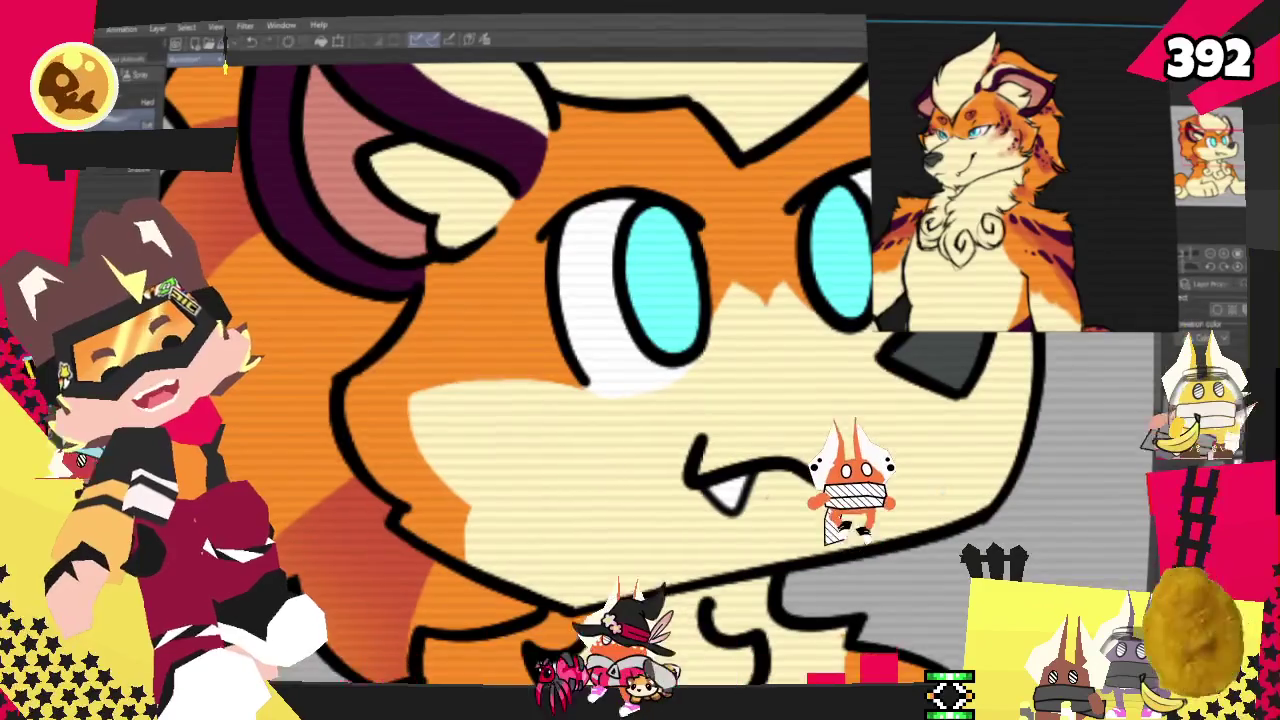
pyautogui.press('p')
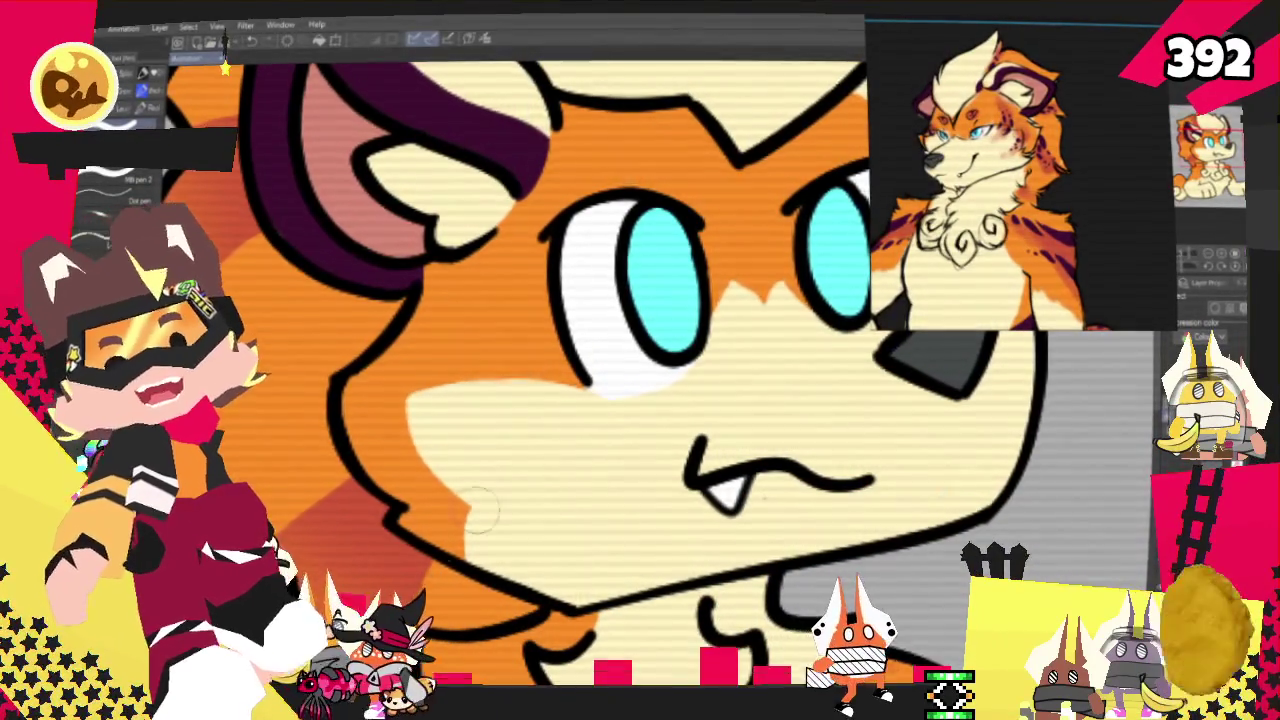
pyautogui.moveTo(478, 258); pyautogui.dragTo(530, 405)
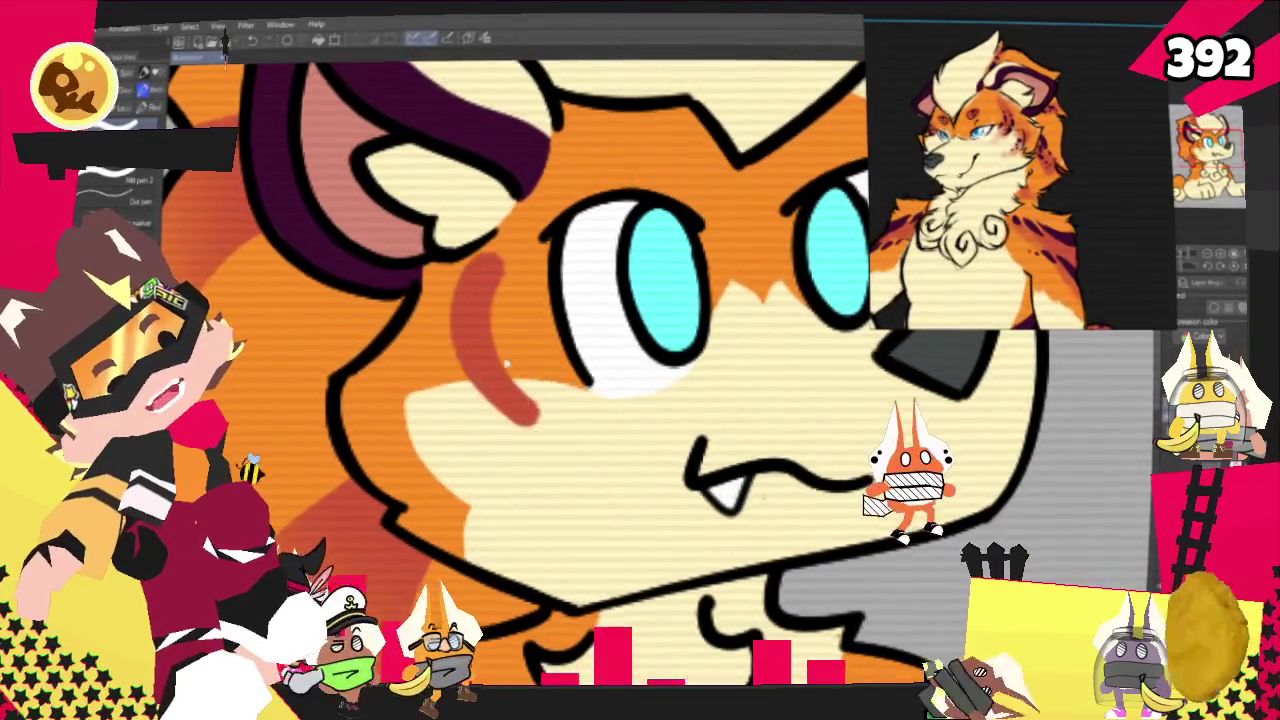
pyautogui.hotkey('ctrl', 'z')
pyautogui.click(497, 263)
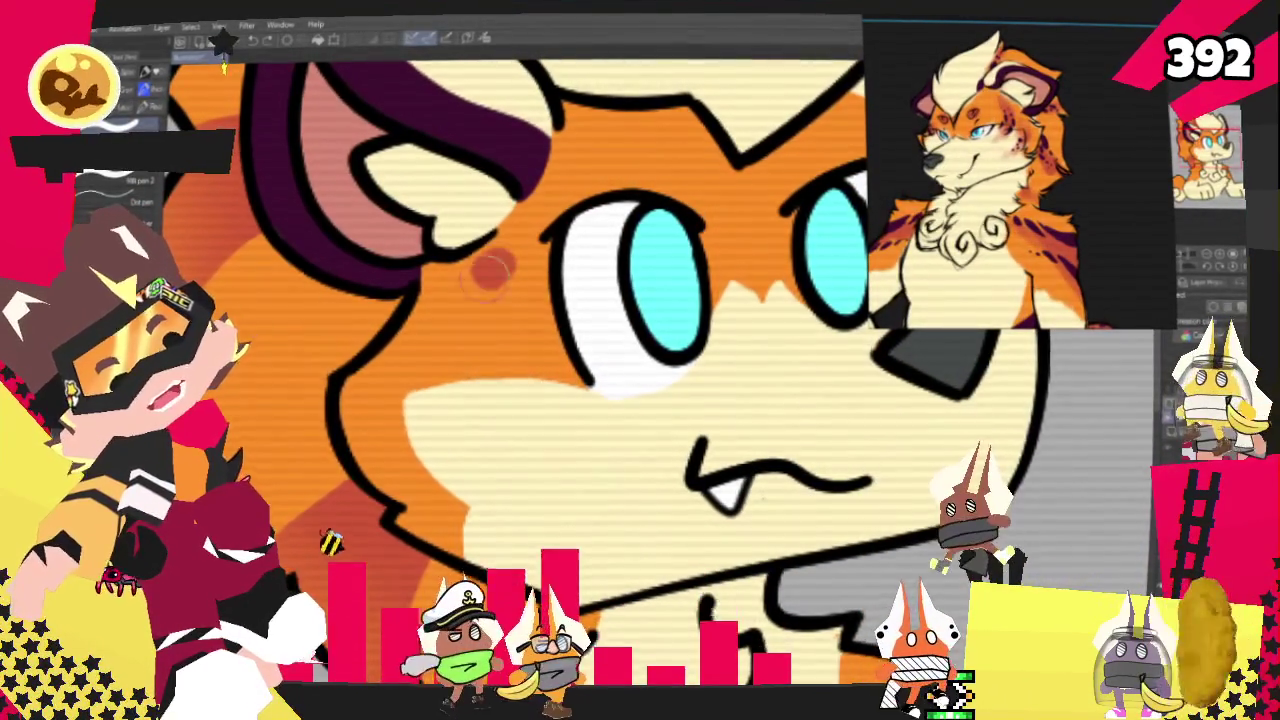
pyautogui.moveTo(497, 263); pyautogui.dragTo(545, 408)
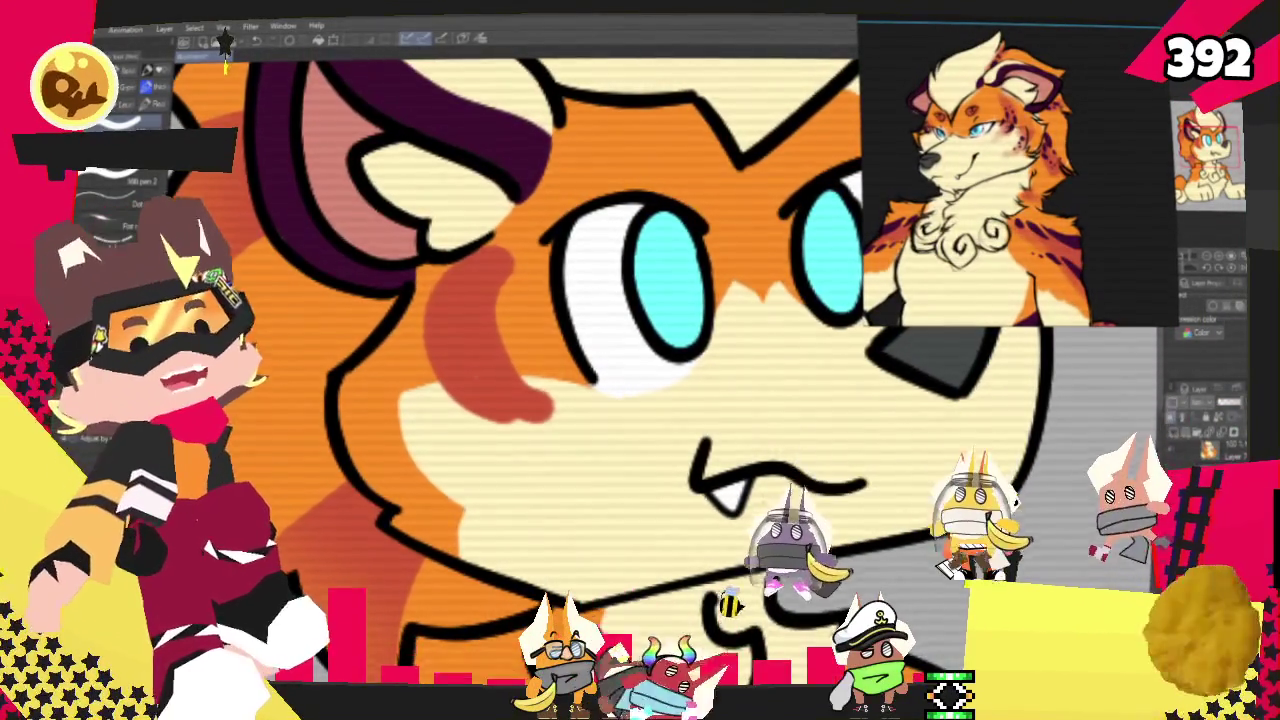
# Redraw the curved cheek blush, comparing the two versions with undo and redo.
pyautogui.hotkey('ctrl', 'z')
pyautogui.moveTo(470, 265); pyautogui.dragTo(485, 405)
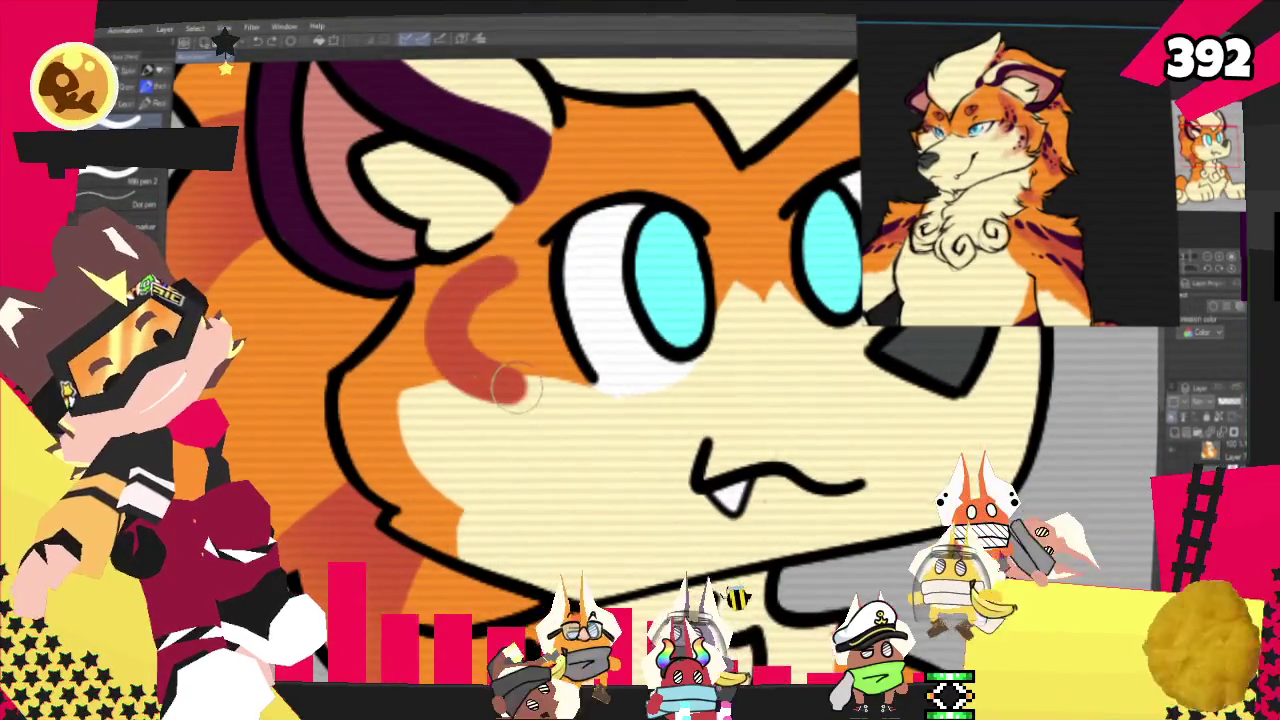
pyautogui.hotkey('ctrl', 'z')
pyautogui.moveTo(470, 265); pyautogui.dragTo(485, 405)
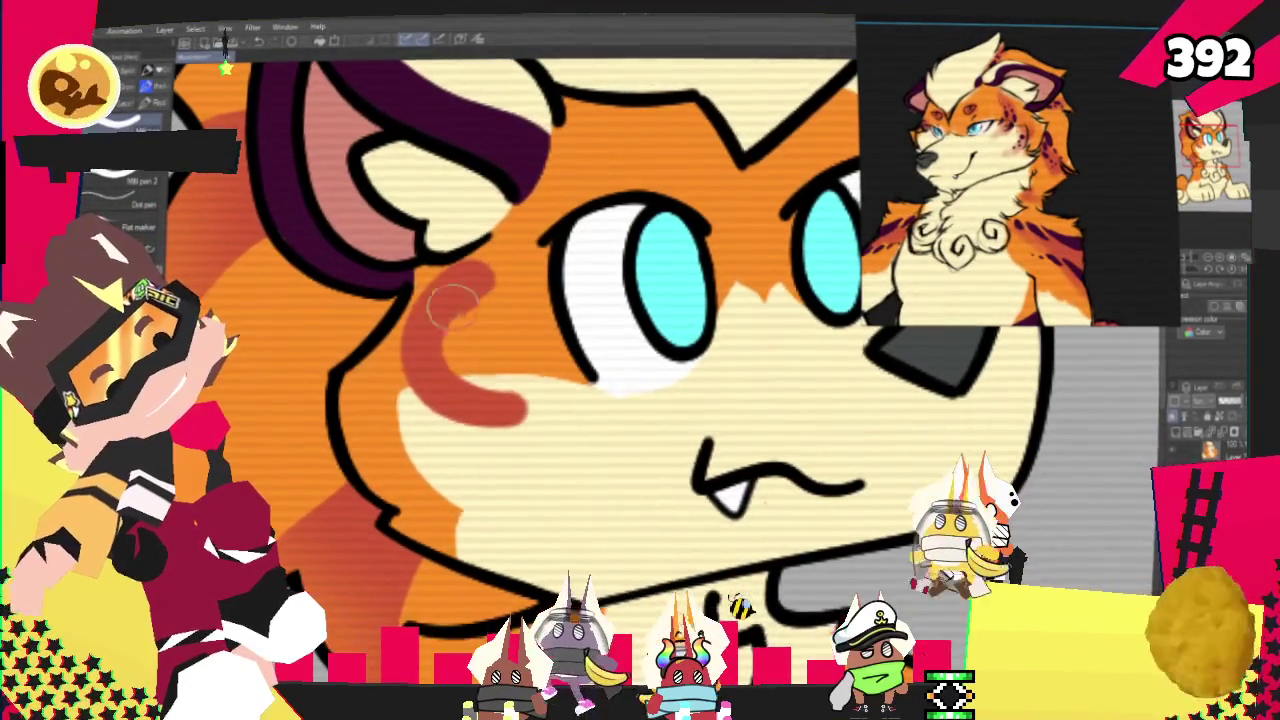
pyautogui.hotkey('ctrl', 'z')
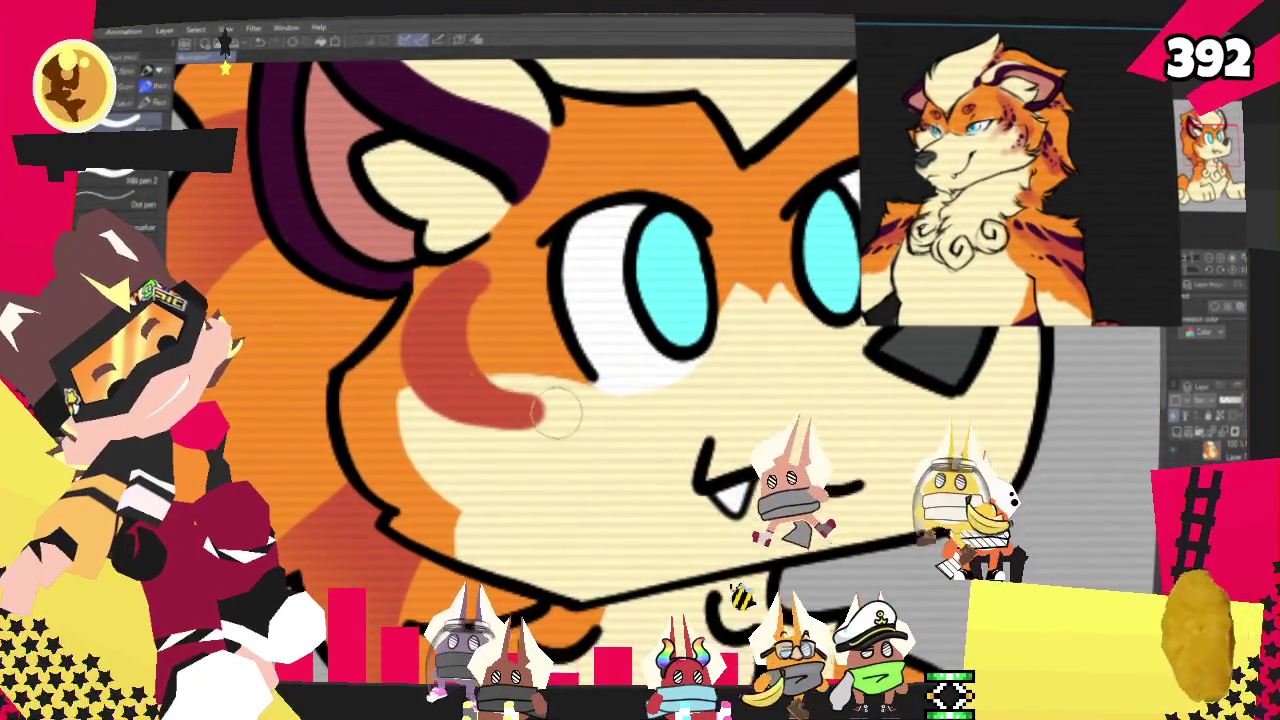
pyautogui.hotkey('ctrl', 'y')
pyautogui.hotkey('ctrl', 'z')
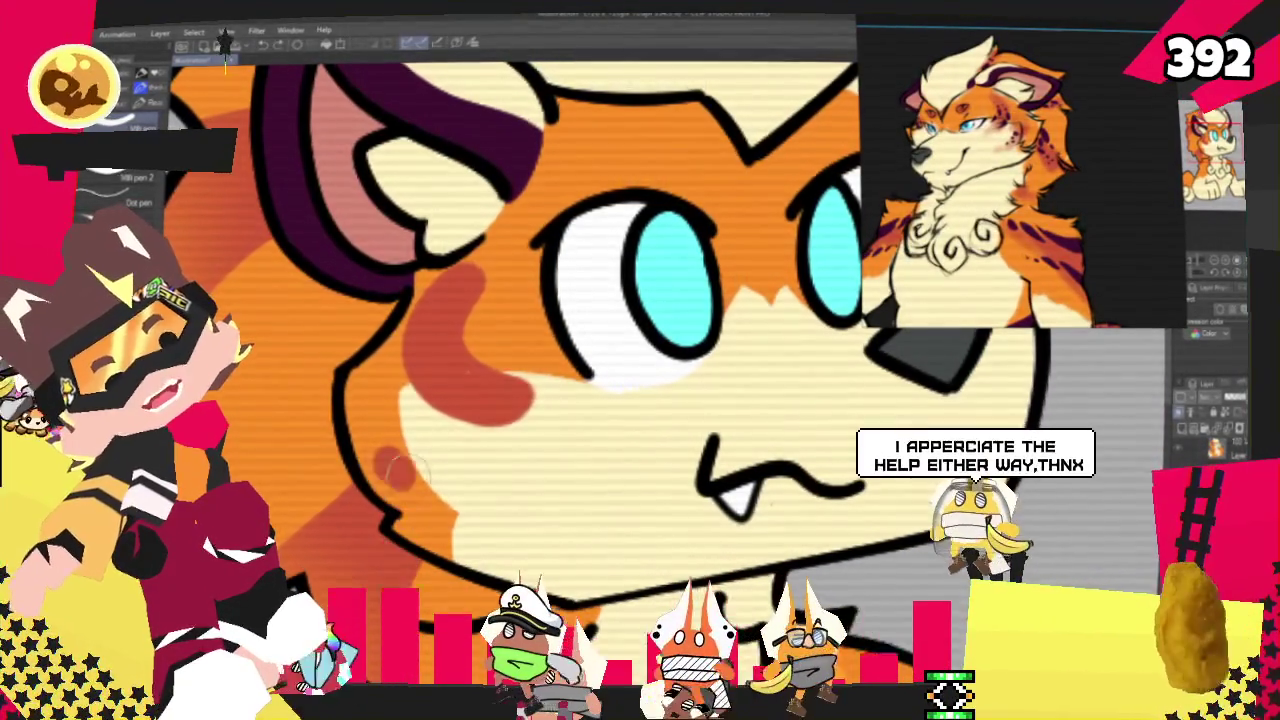
# Add a lower red blush stroke on the cheek and airbrush it soft into the fur.
pyautogui.moveTo(395, 445); pyautogui.dragTo(502, 457)
pyautogui.moveTo(387, 443); pyautogui.dragTo(502, 463)
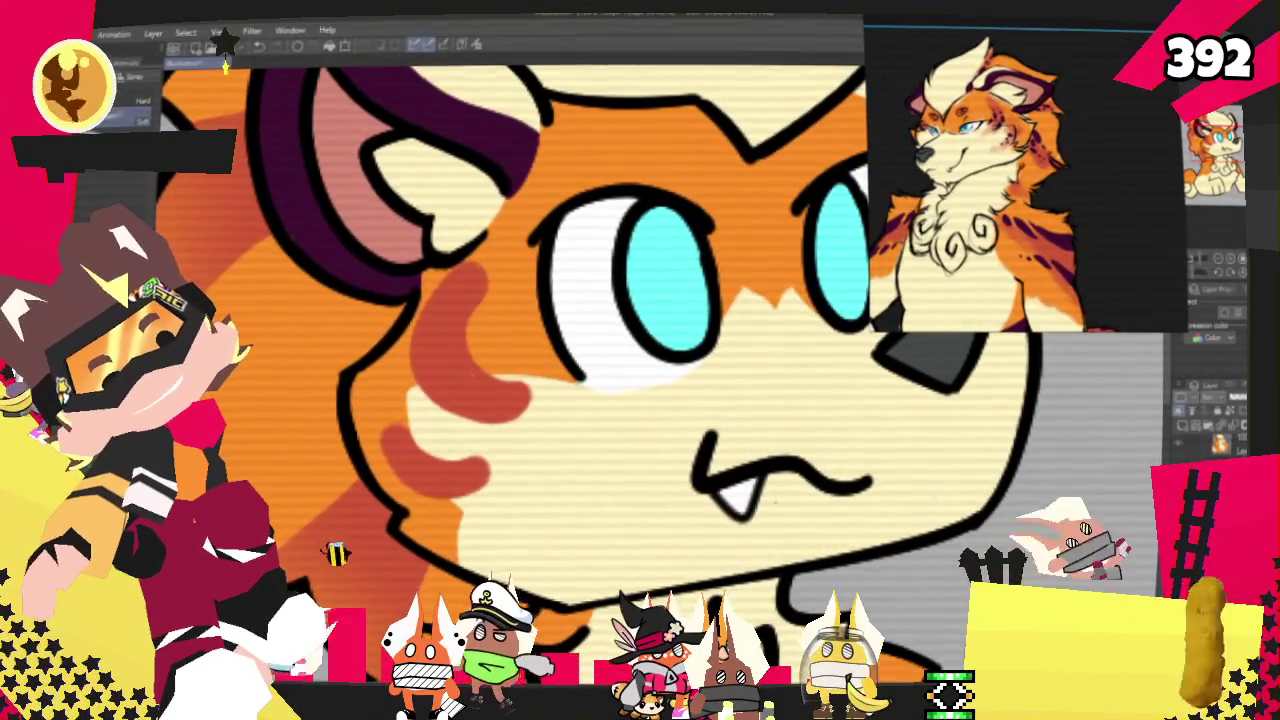
pyautogui.moveTo(540, 360); pyautogui.dragTo(455, 260)
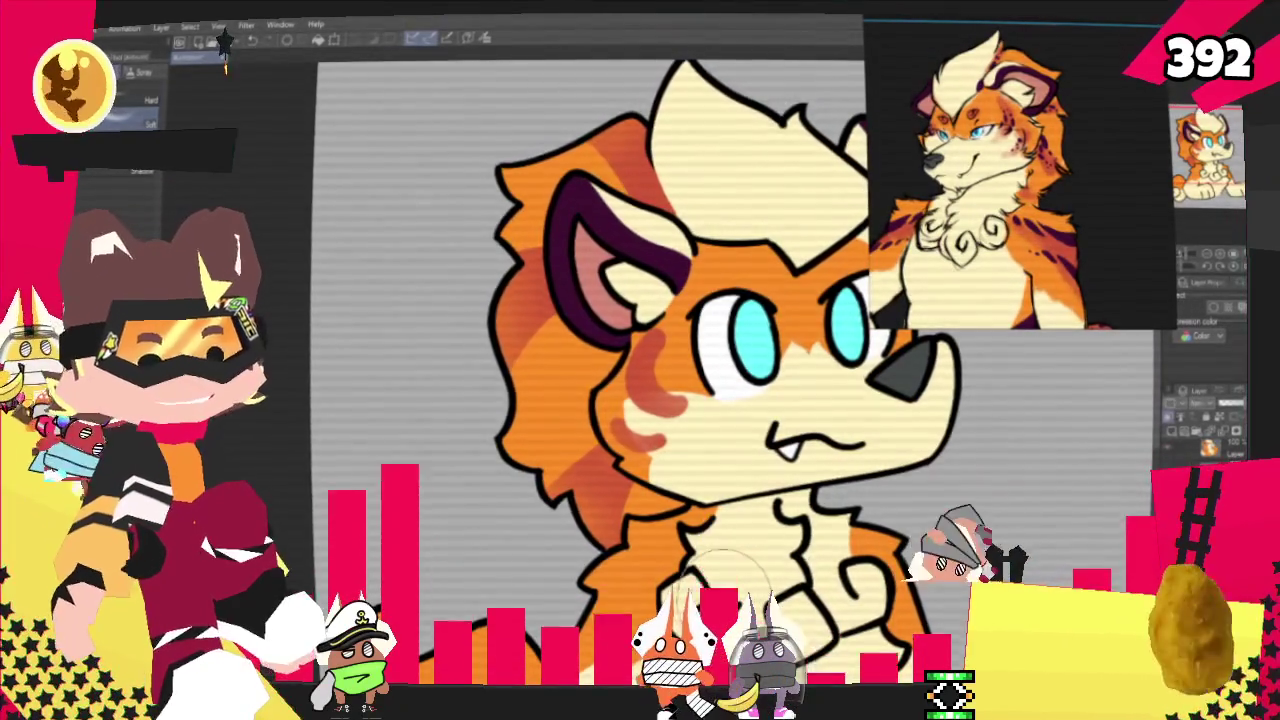
pyautogui.hotkey('ctrl', '-')
pyautogui.hotkey('ctrl', '-')
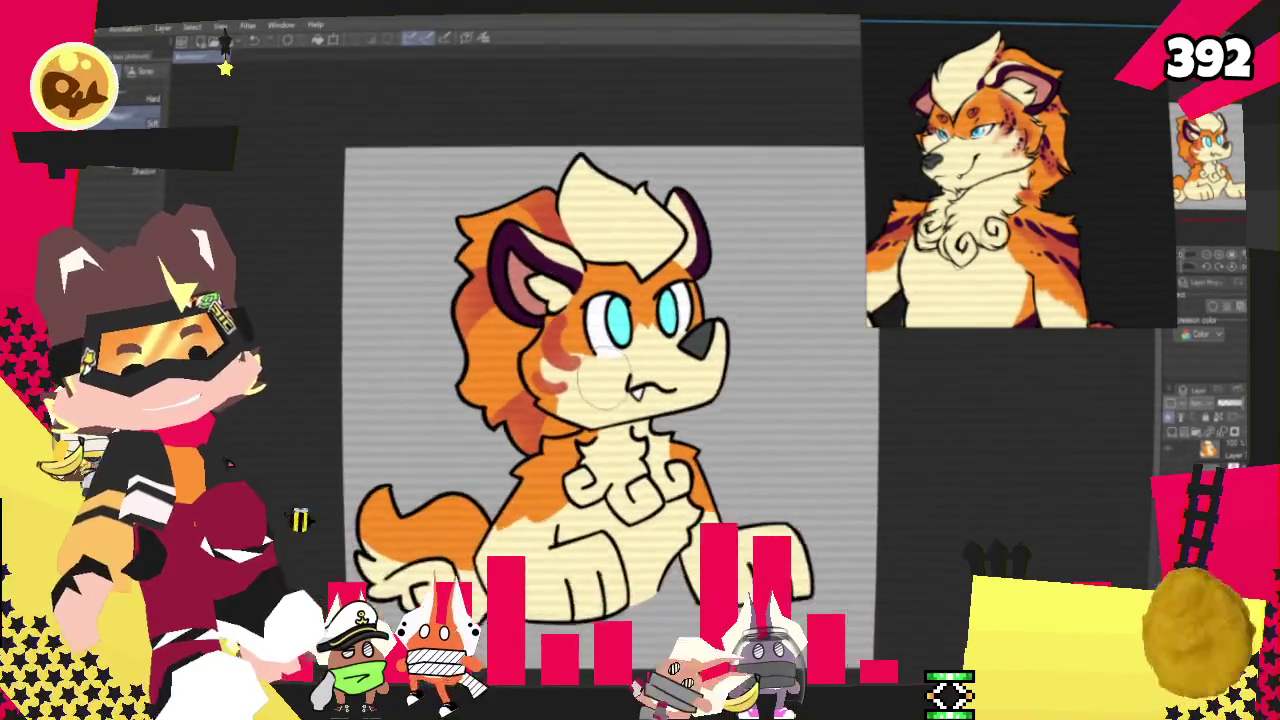
# Zoom in on the lion's head and paint white round eyes and a raised blue paw.
pyautogui.hotkey('ctrl', '+')
pyautogui.hotkey('ctrl', '+')
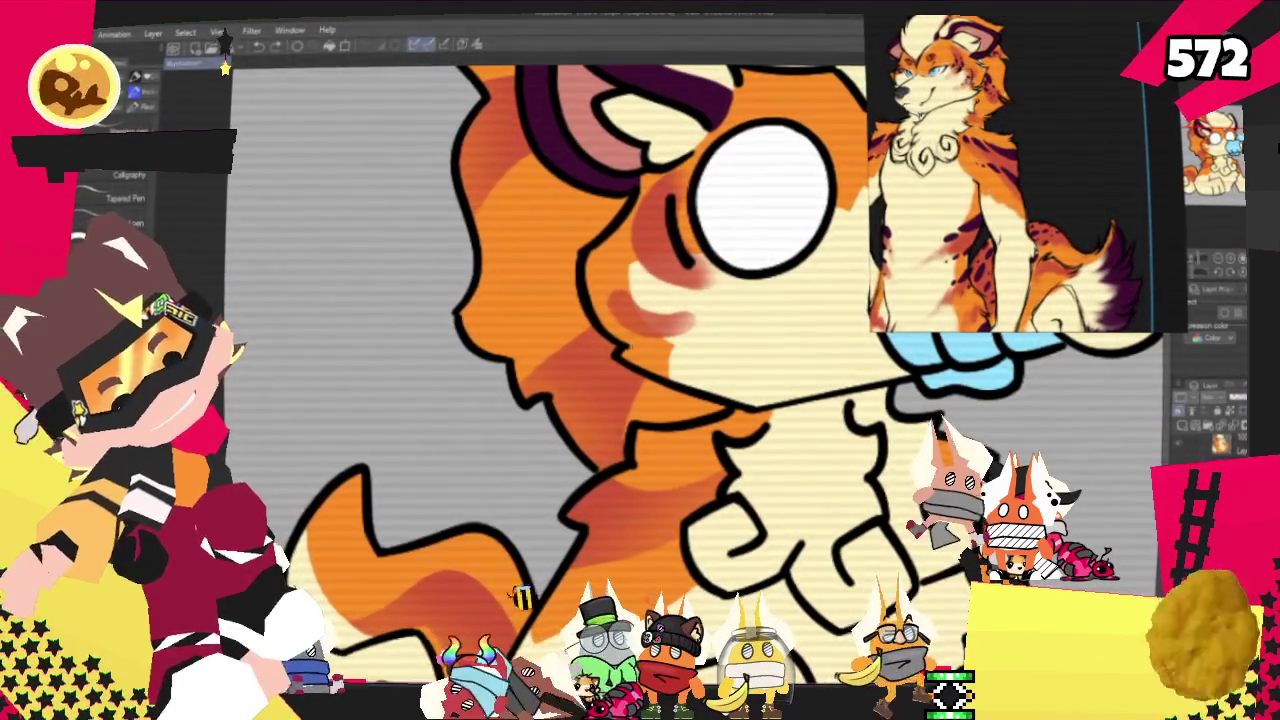
pyautogui.scroll(-10, 655, 500)
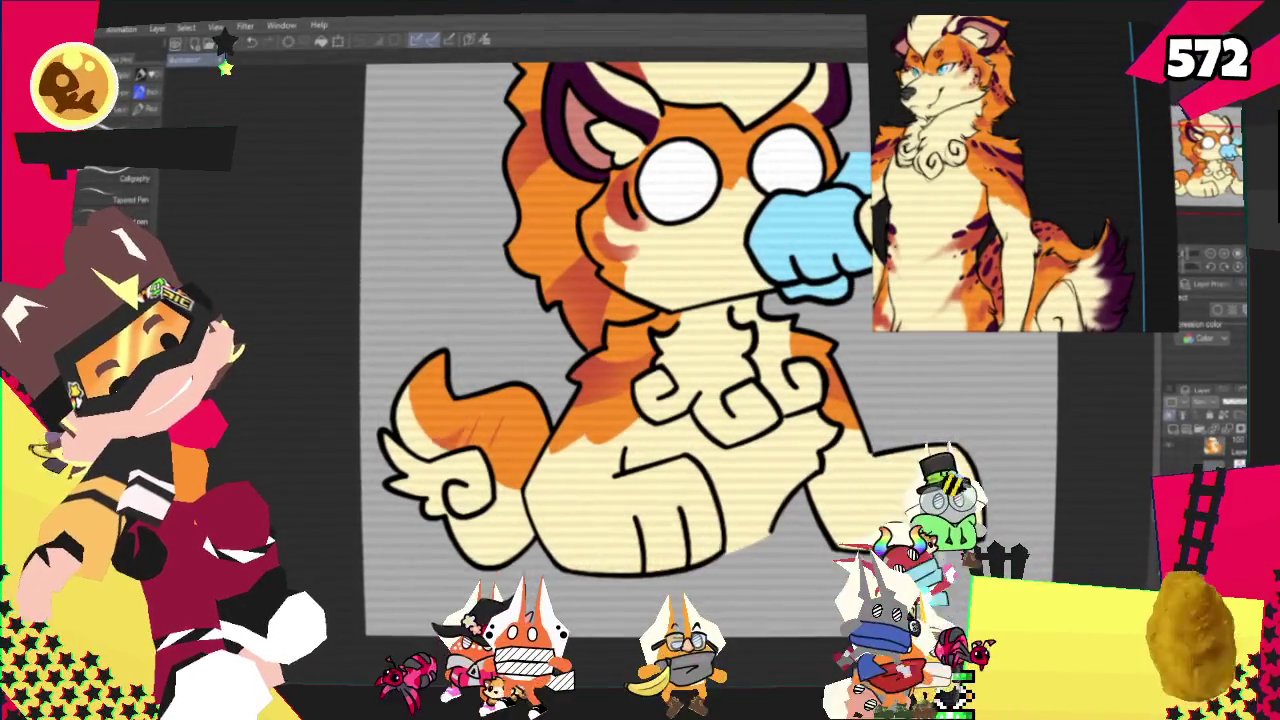
# Lasso the curled tail, rotate it to a slightly different angle, and deselect.
pyautogui.press('u')
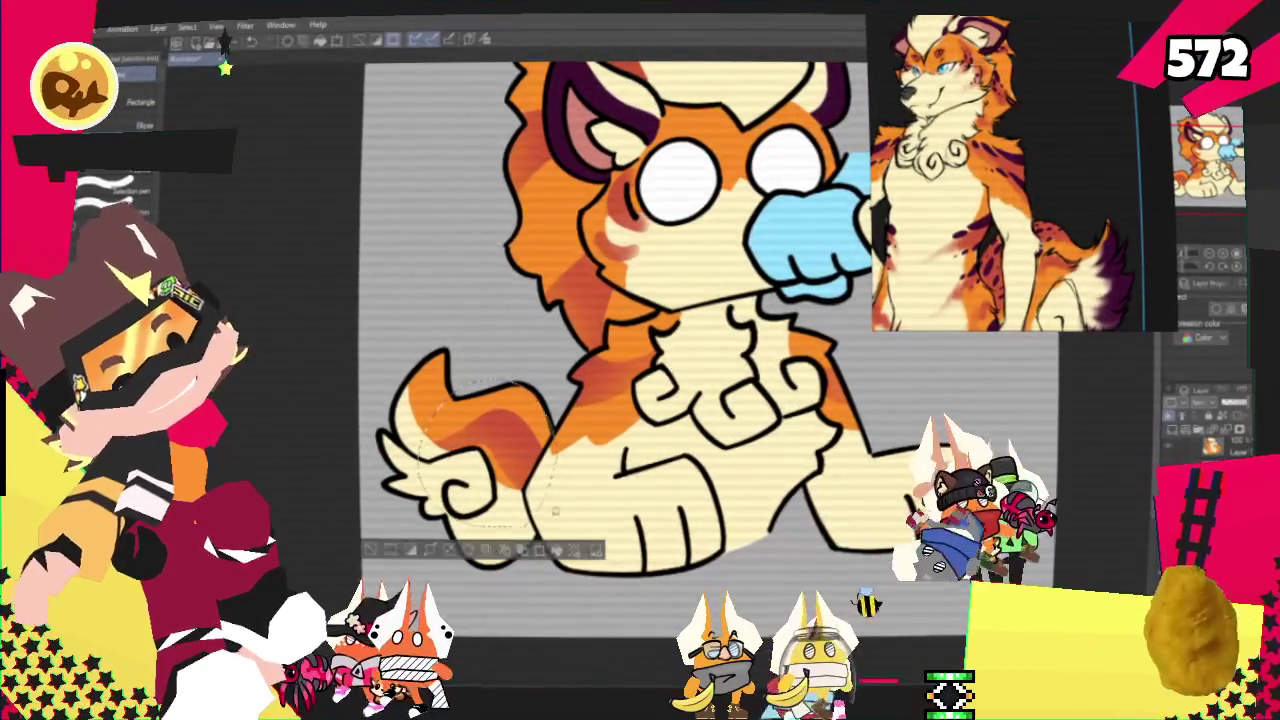
pyautogui.hotkey('ctrl', 't')
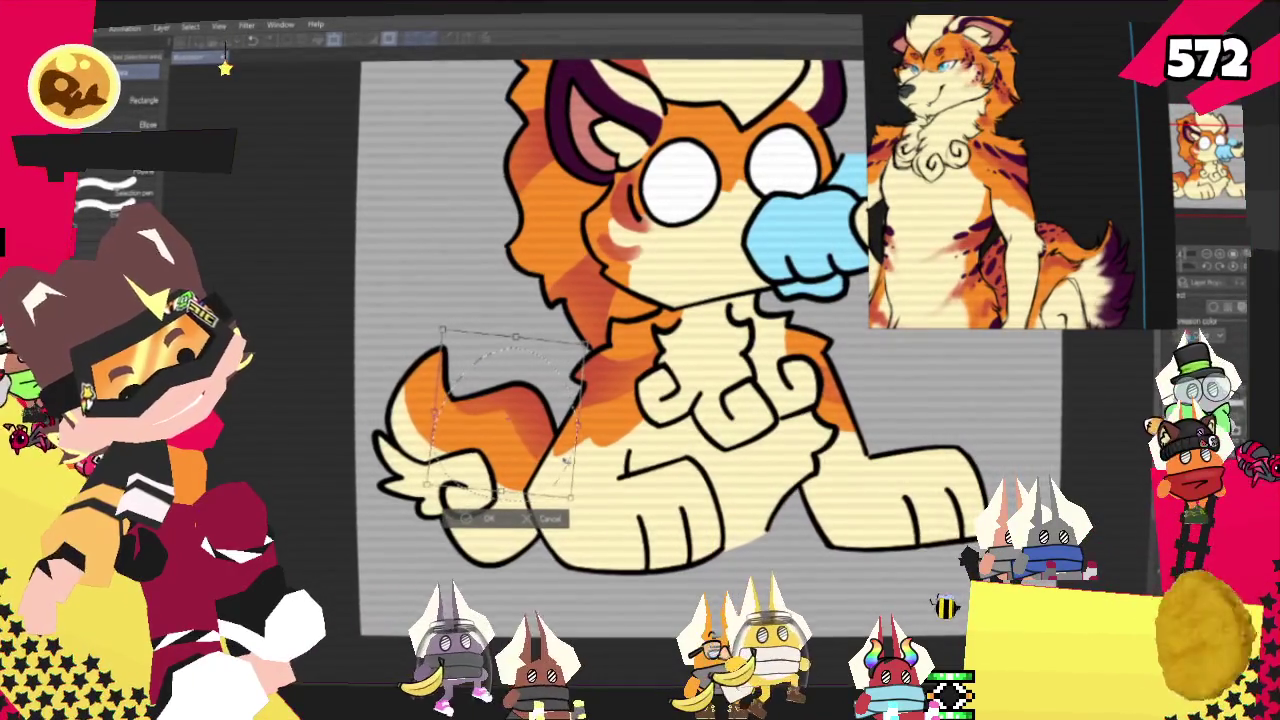
pyautogui.press('Return')
pyautogui.hotkey('ctrl', 'd')
pyautogui.press('p')
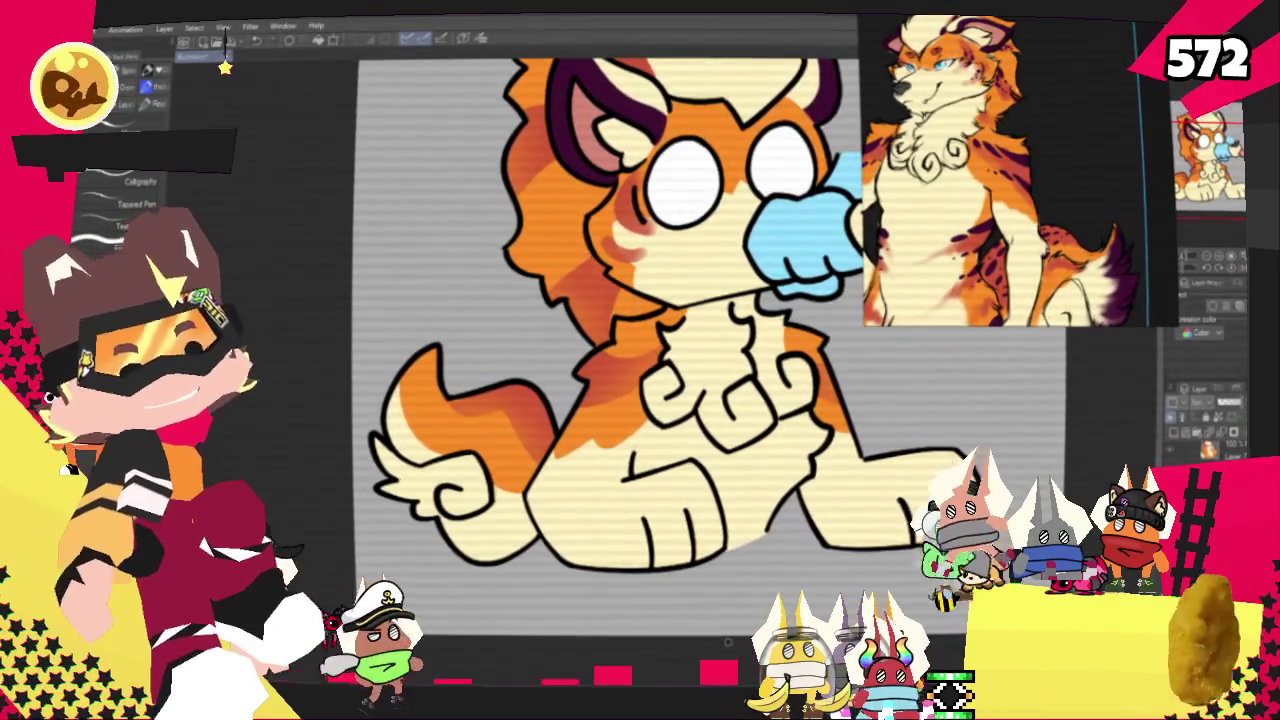
# Zoom out to the full canvas, then zoom back in on the open-mouthed, raised-fist version.
pyautogui.hotkey('ctrl', '-')
pyautogui.hotkey('ctrl', '-')
pyautogui.hotkey('ctrl', '-')
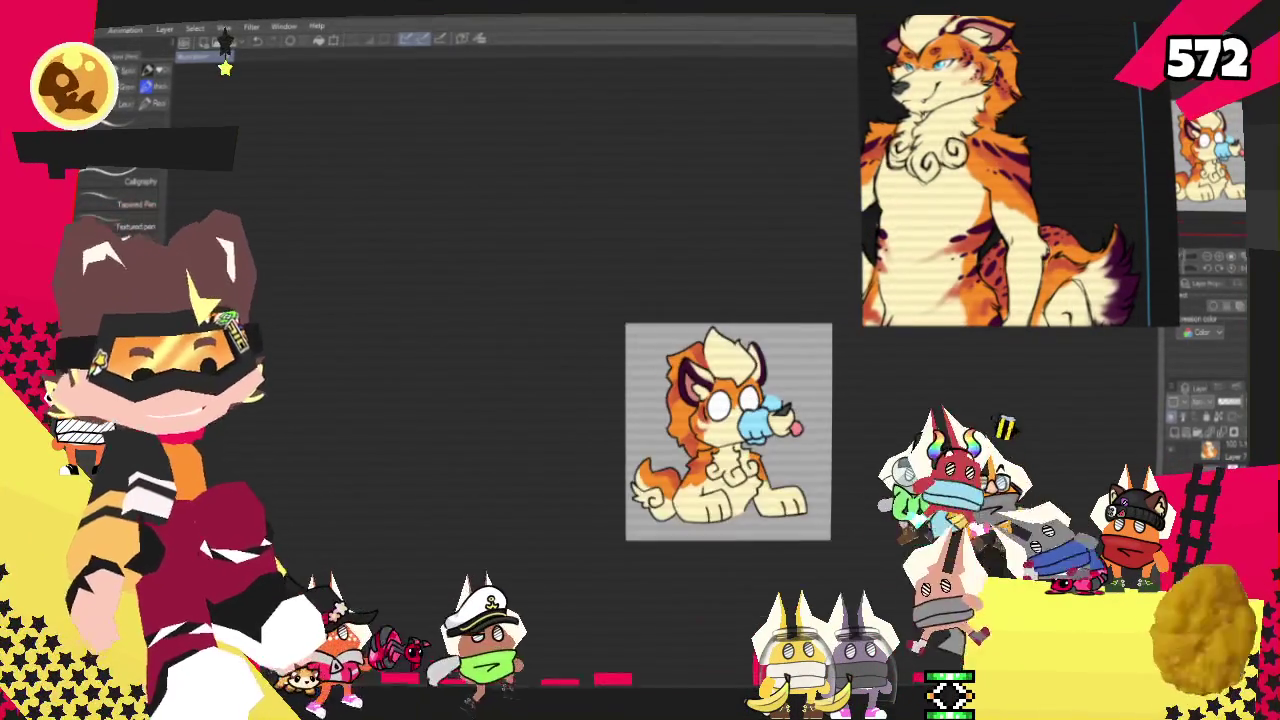
pyautogui.hotkey('ctrl', '+')
pyautogui.hotkey('ctrl', '+')
pyautogui.hotkey('ctrl', '+')
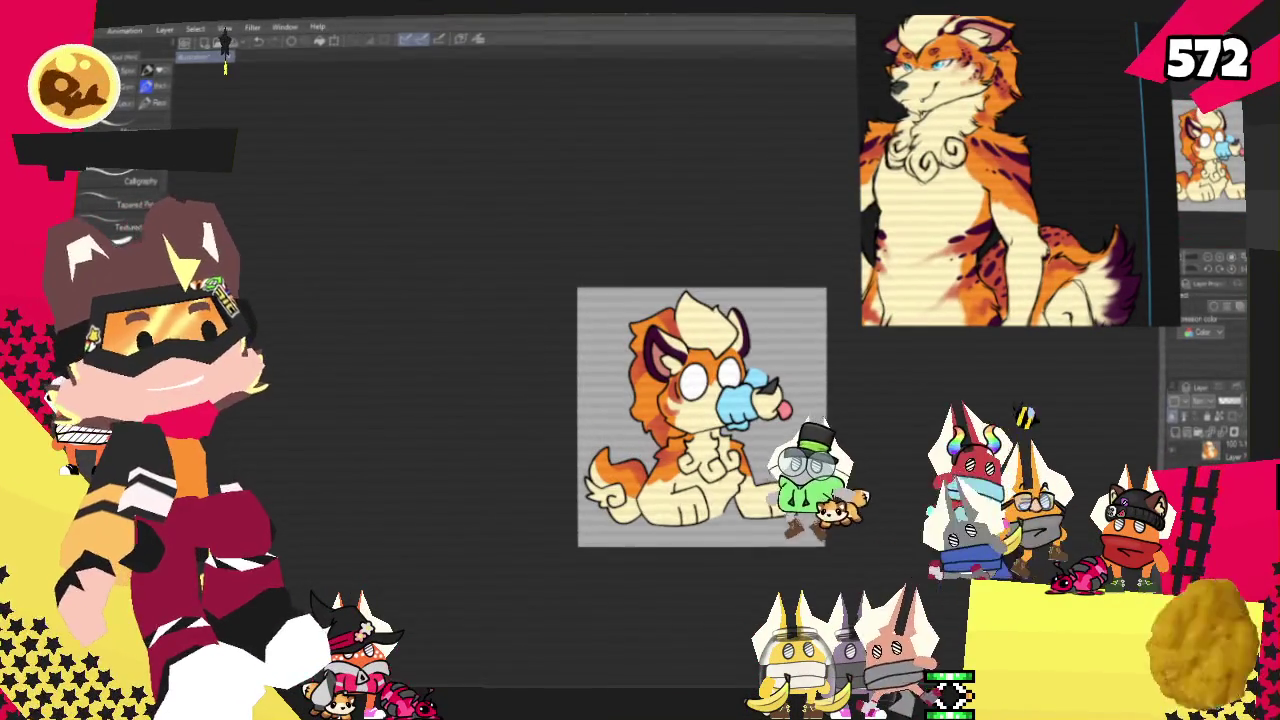
pyautogui.hotkey('ctrl', '+')
pyautogui.hotkey('ctrl', '+')
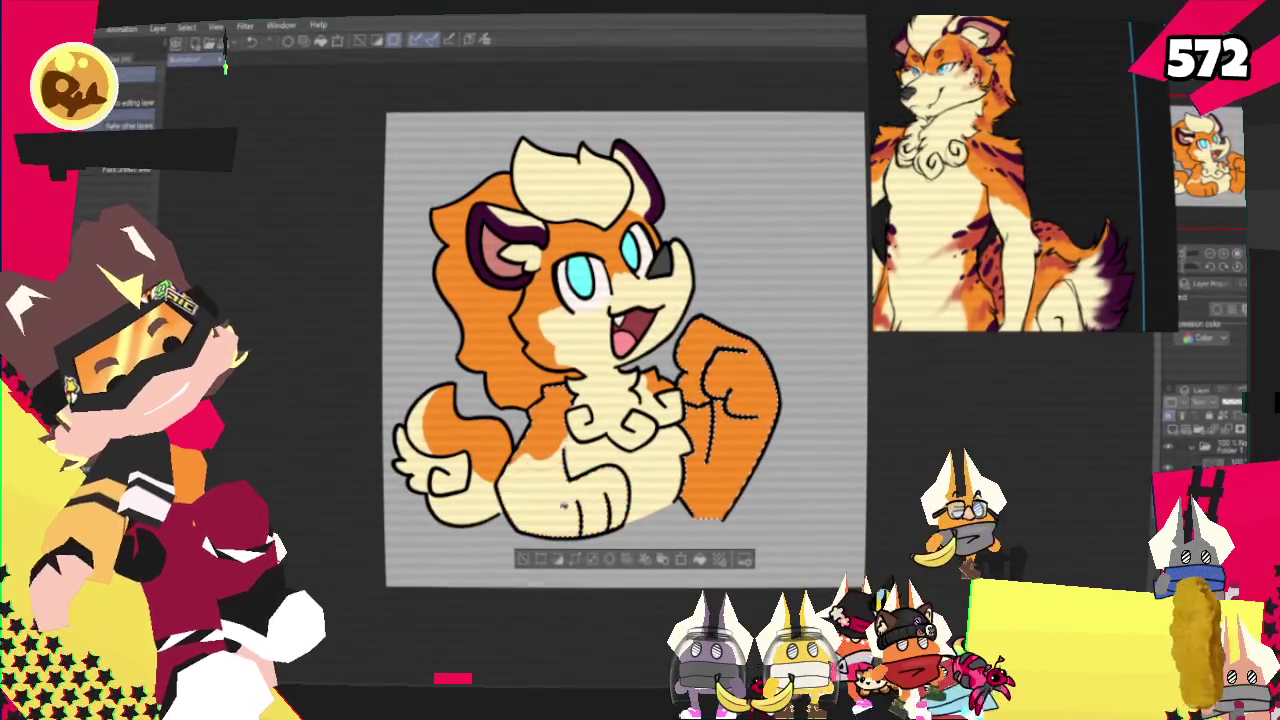
# Close the gap in the raised arm, fill it with cream, and clear the tail selection.
pyautogui.press('p')
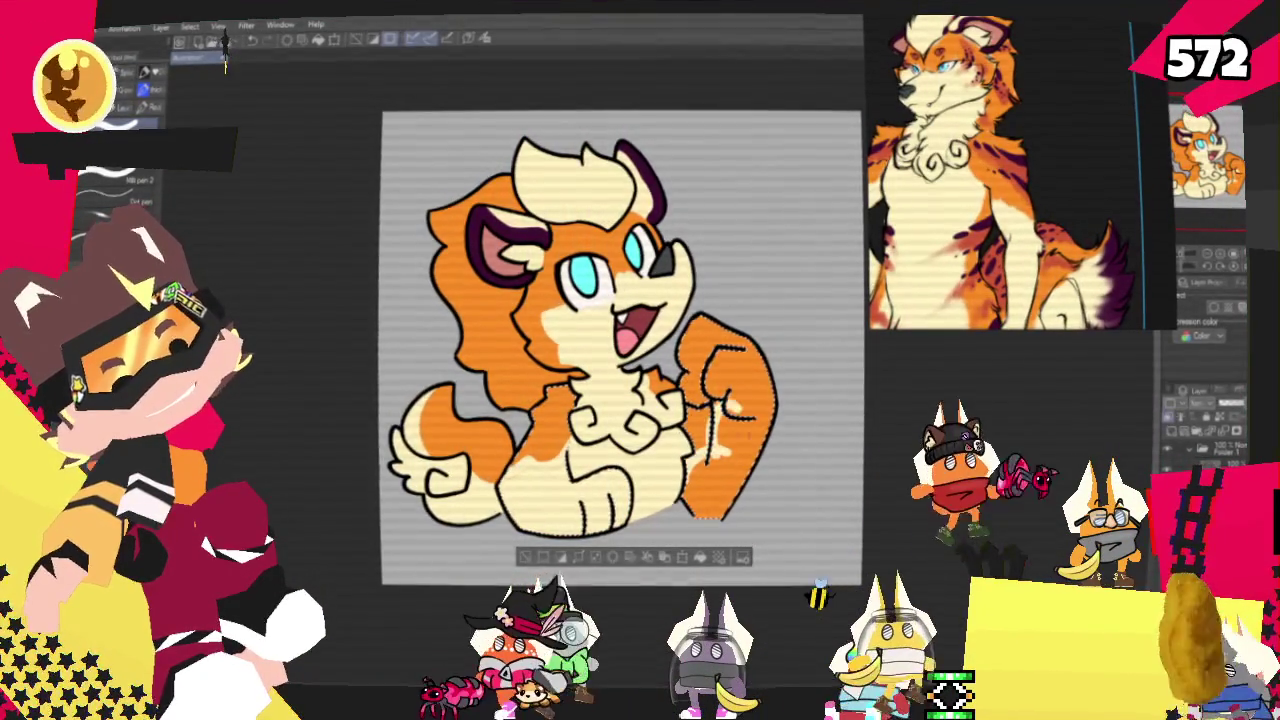
pyautogui.moveTo(718, 402); pyautogui.dragTo(712, 460)
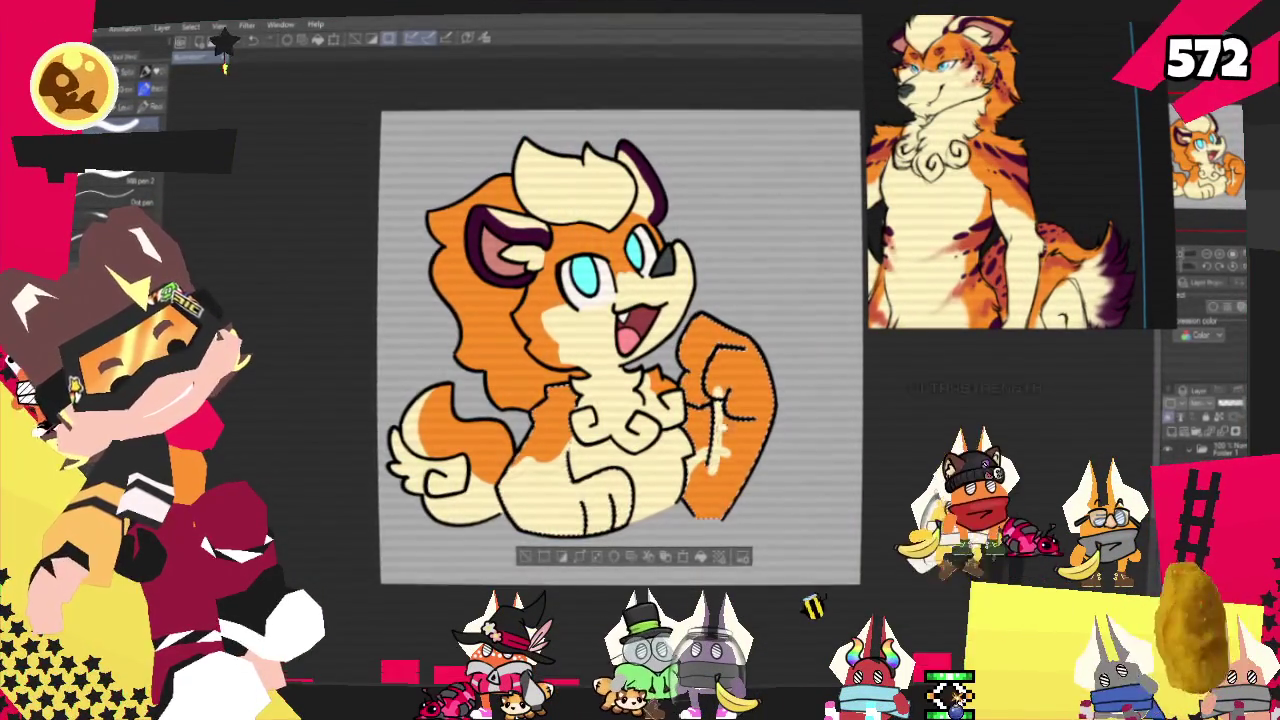
pyautogui.press('g')
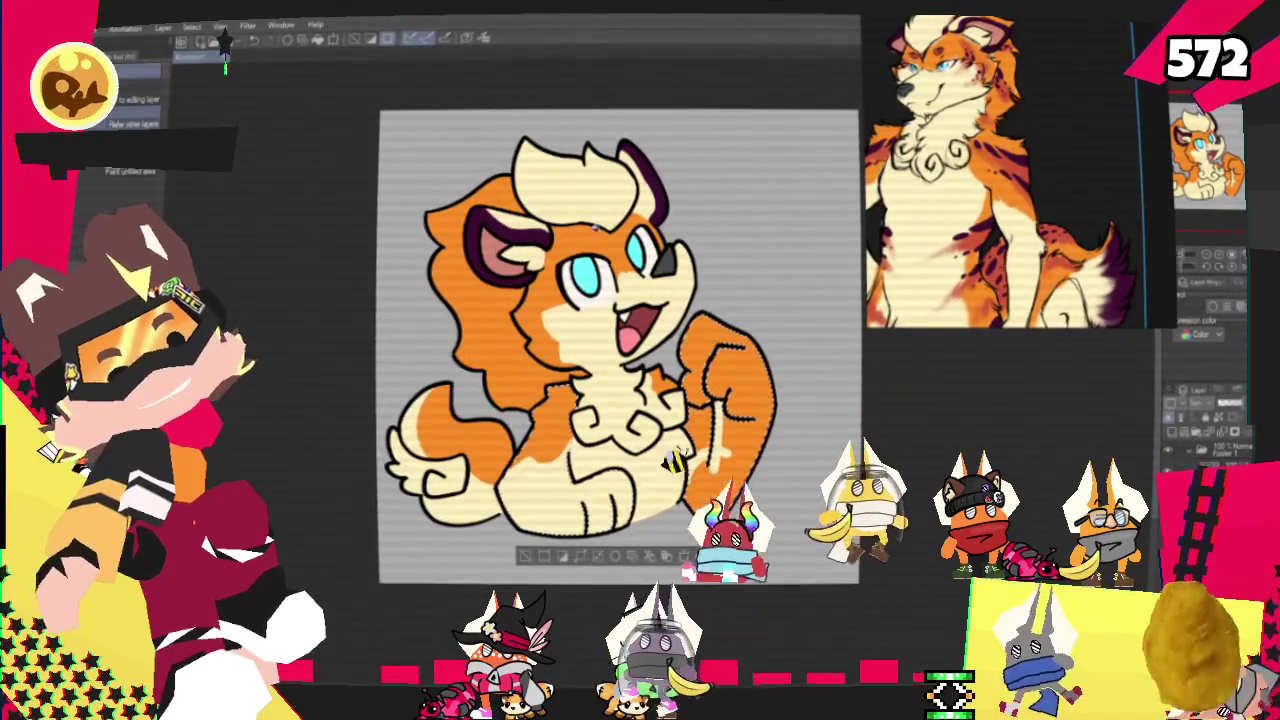
pyautogui.click(740, 390)
pyautogui.press('p')
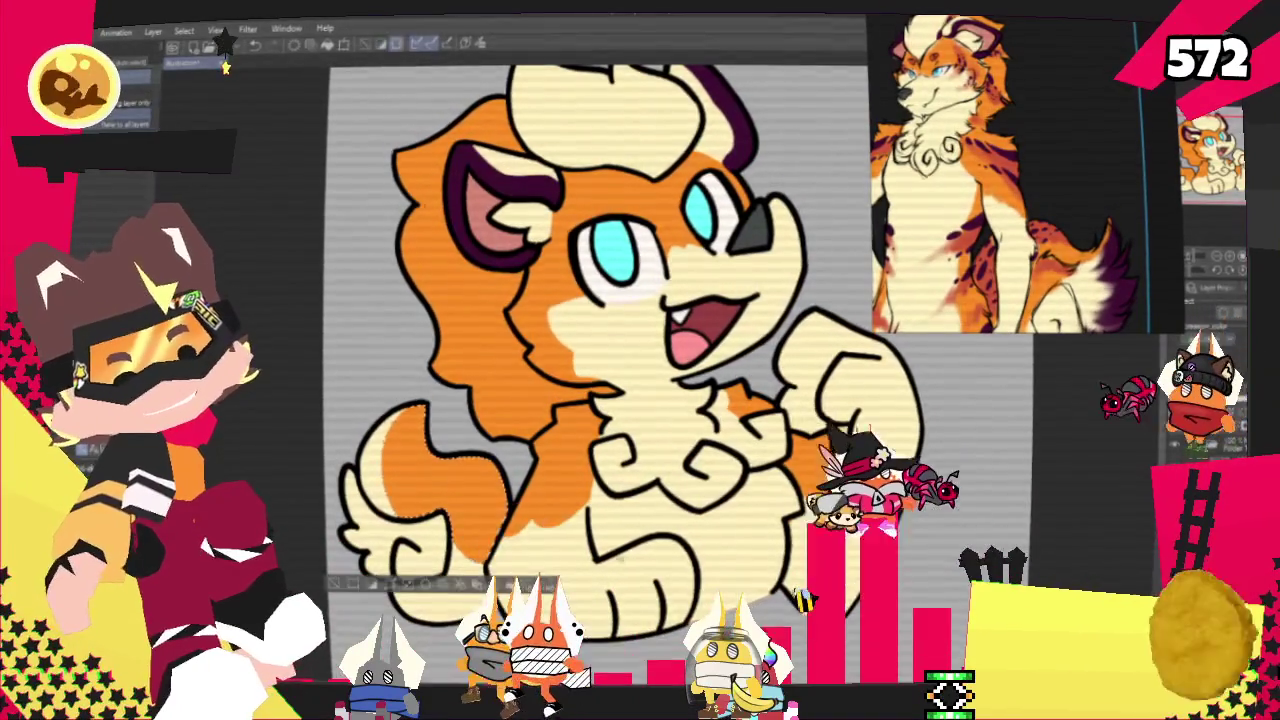
pyautogui.hotkey('ctrl', 'd')
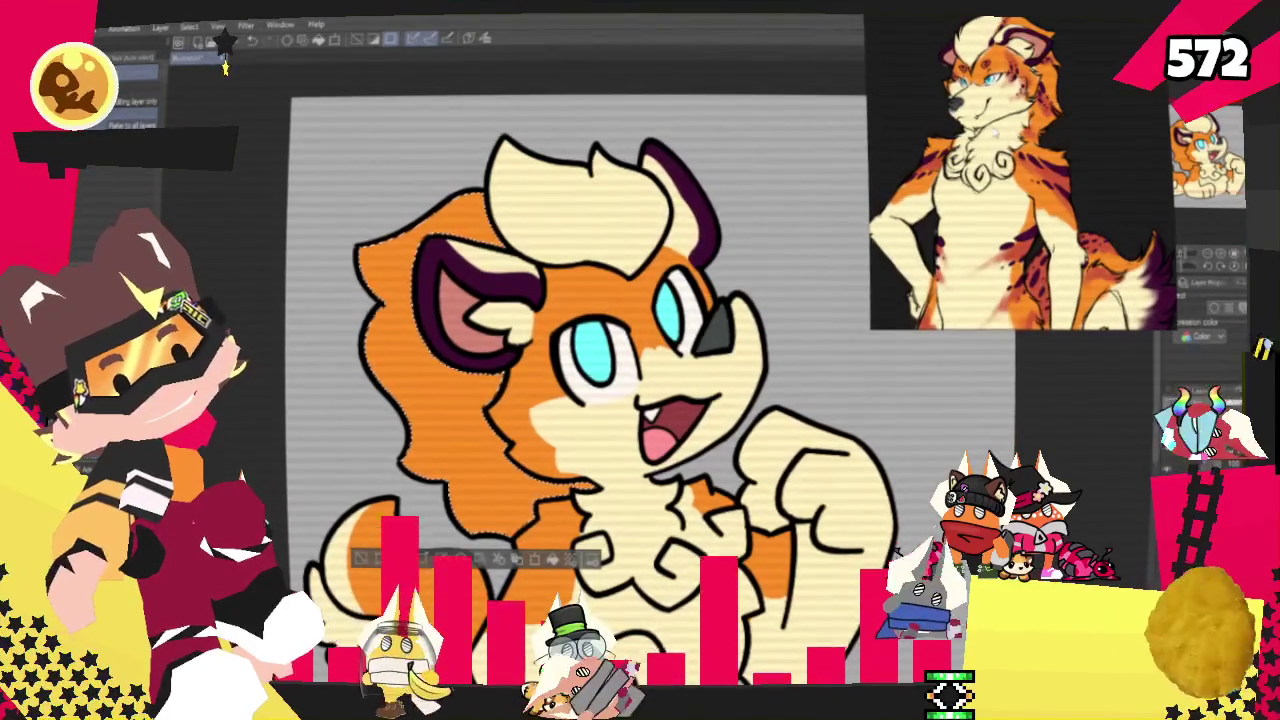
# Return to the pen and shade the top of the mane darker orange.
pyautogui.press('p')
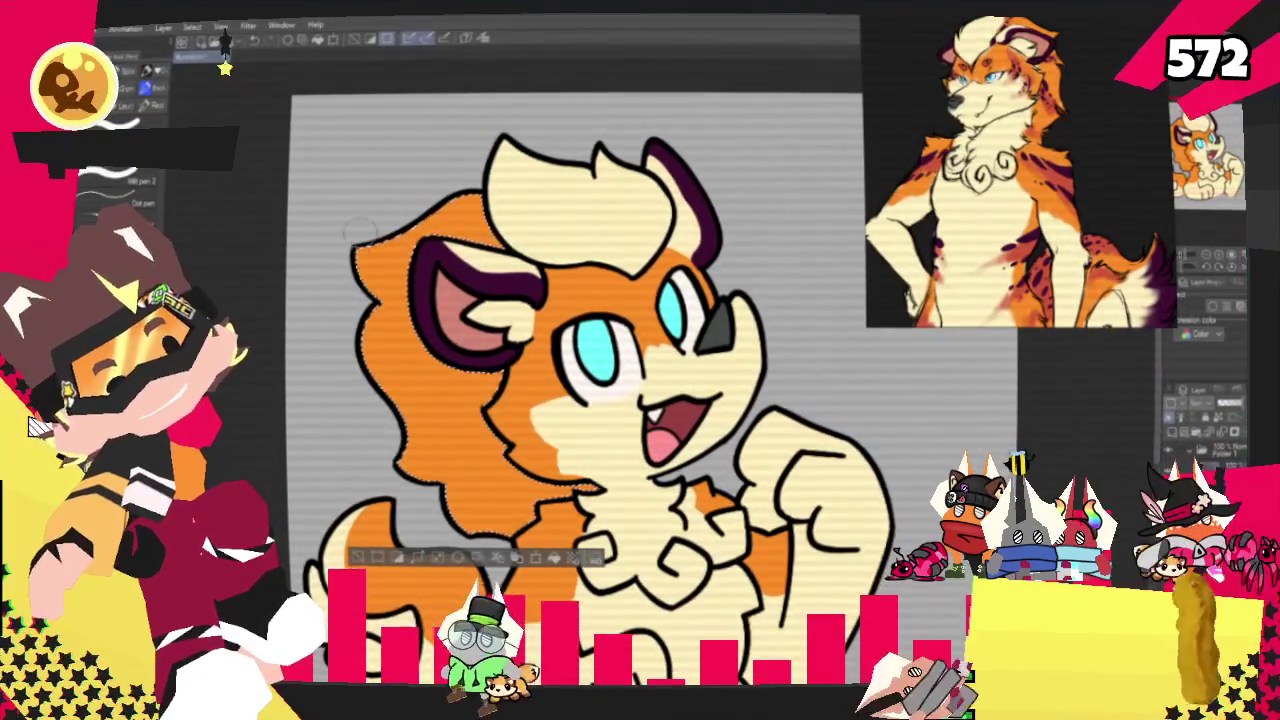
pyautogui.moveTo(365, 230); pyautogui.dragTo(518, 220)
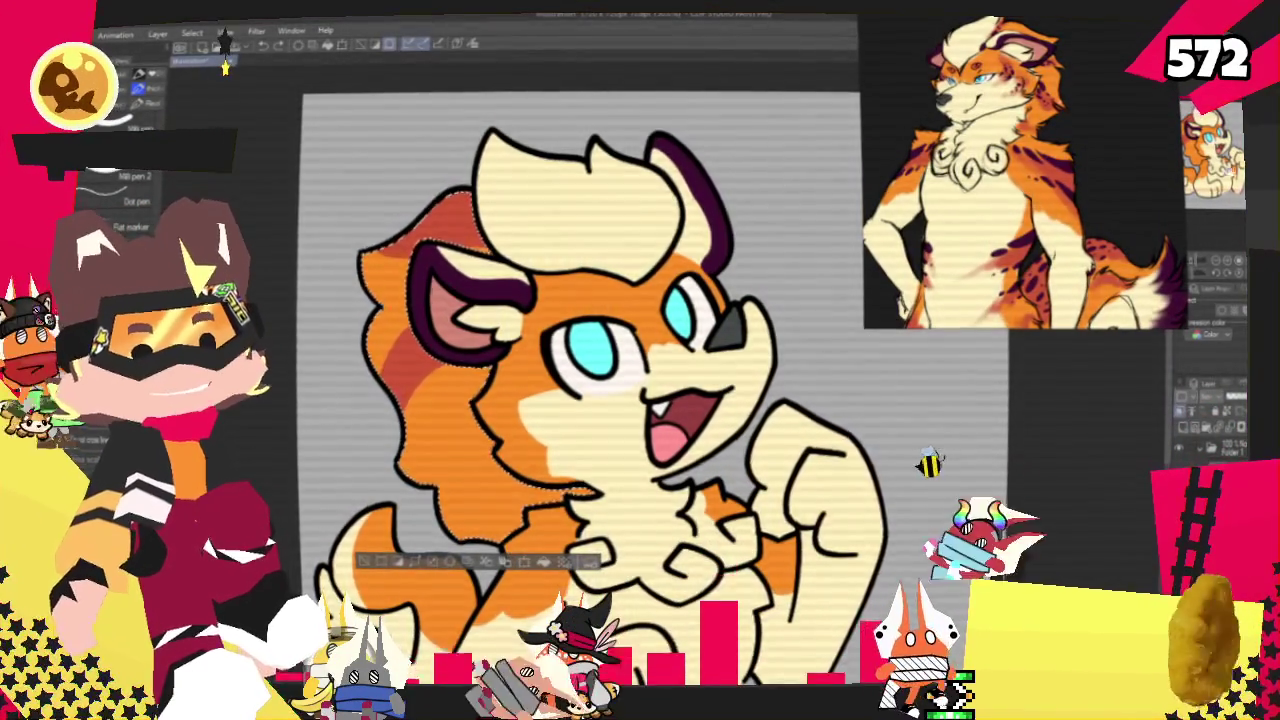
# Paint orange shading strokes up into the cream tuft on top of the head.
pyautogui.moveTo(580, 380); pyautogui.dragTo(800, 305)
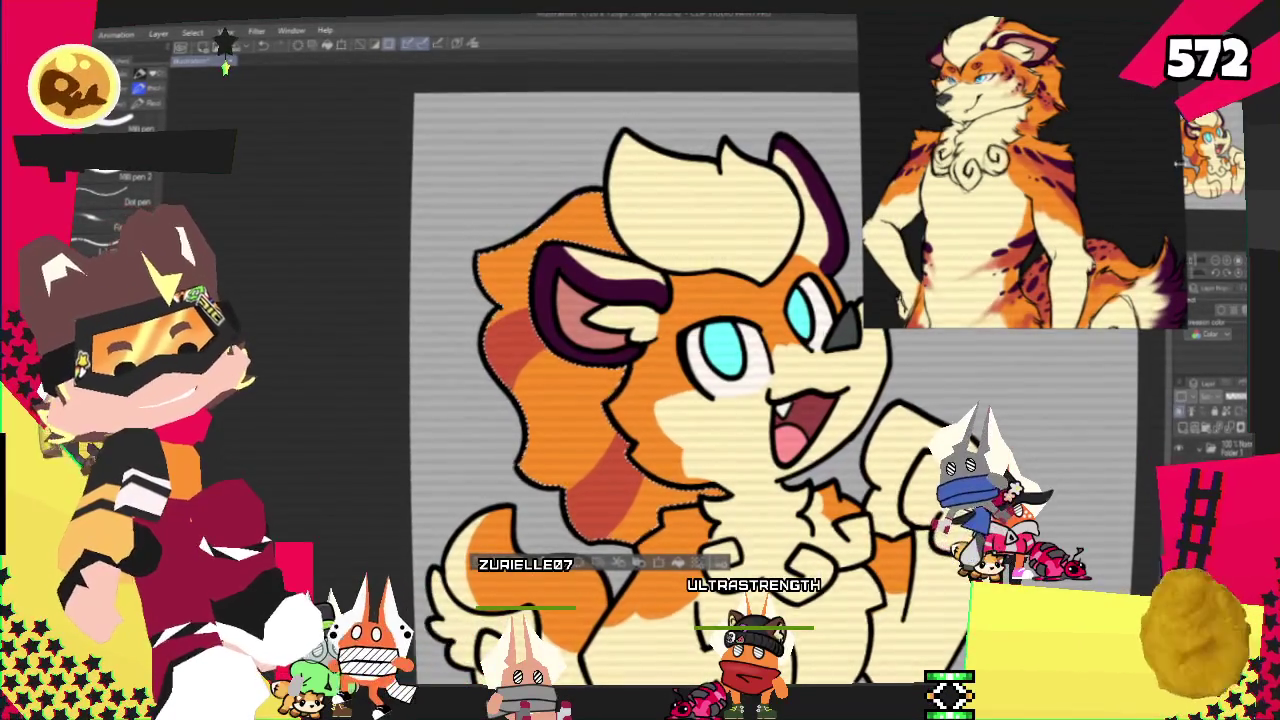
pyautogui.moveTo(467, 215); pyautogui.dragTo(422, 280)
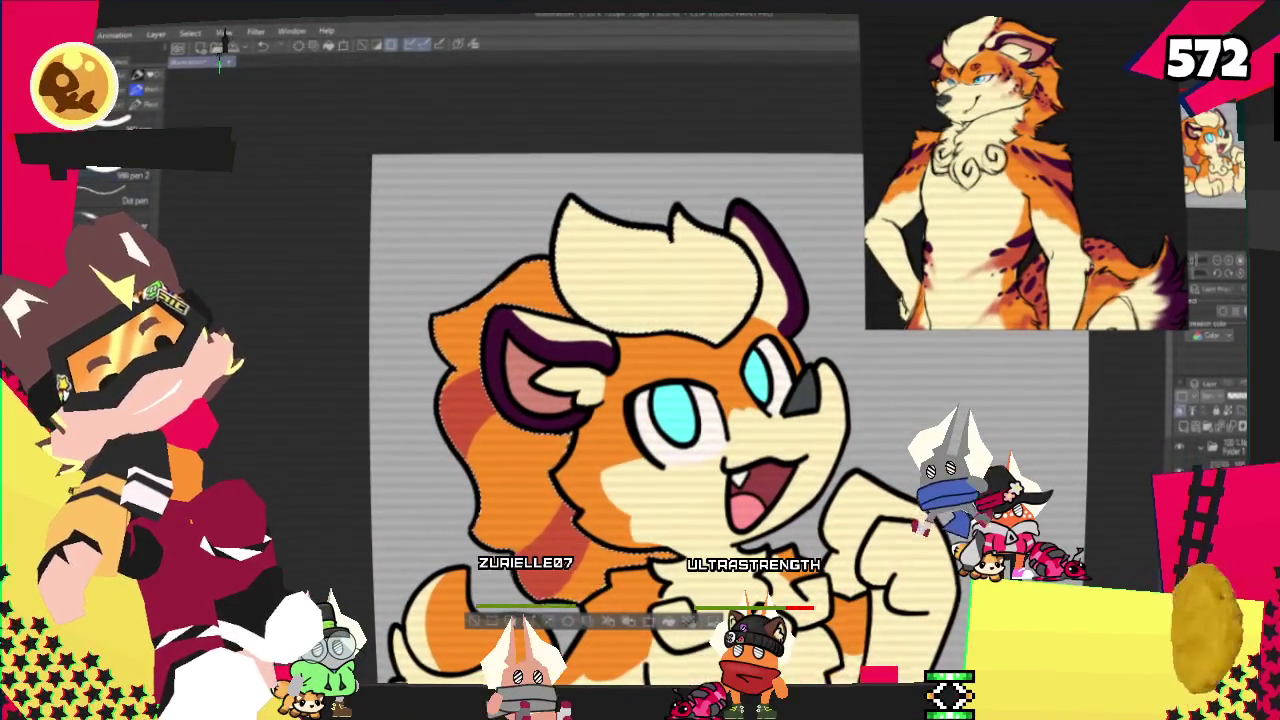
pyautogui.moveTo(565, 215)
pyautogui.mouseDown()
pyautogui.moveTo(660, 318)
pyautogui.moveTo(652, 352)
pyautogui.mouseUp()
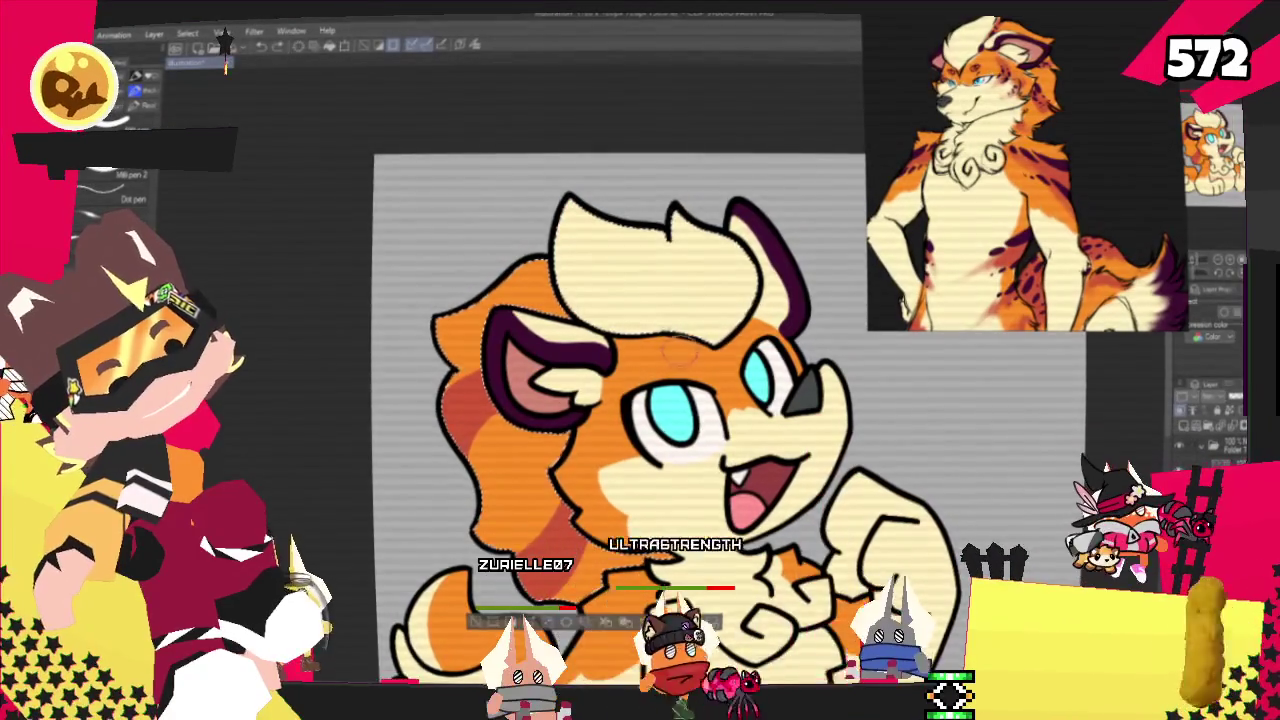
pyautogui.moveTo(565, 210)
pyautogui.mouseDown()
pyautogui.moveTo(623, 280)
pyautogui.moveTo(582, 168)
pyautogui.mouseUp()
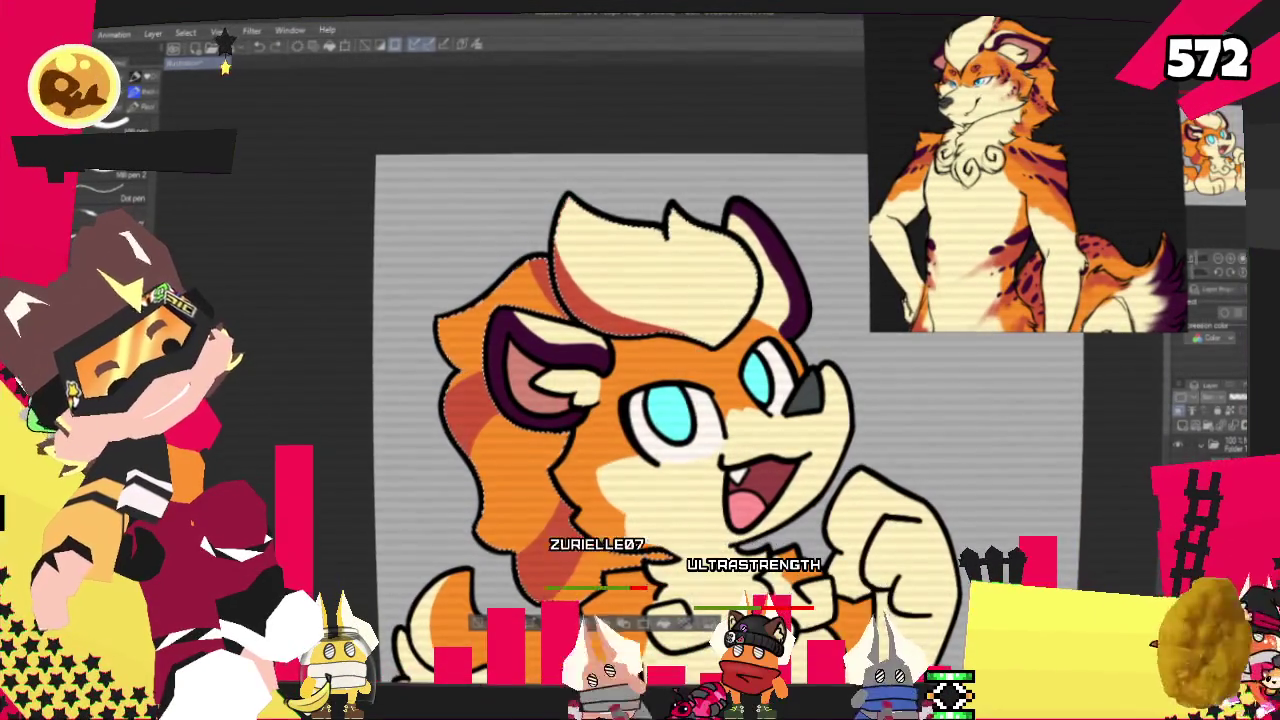
pyautogui.moveTo(697, 355); pyautogui.dragTo(555, 180)
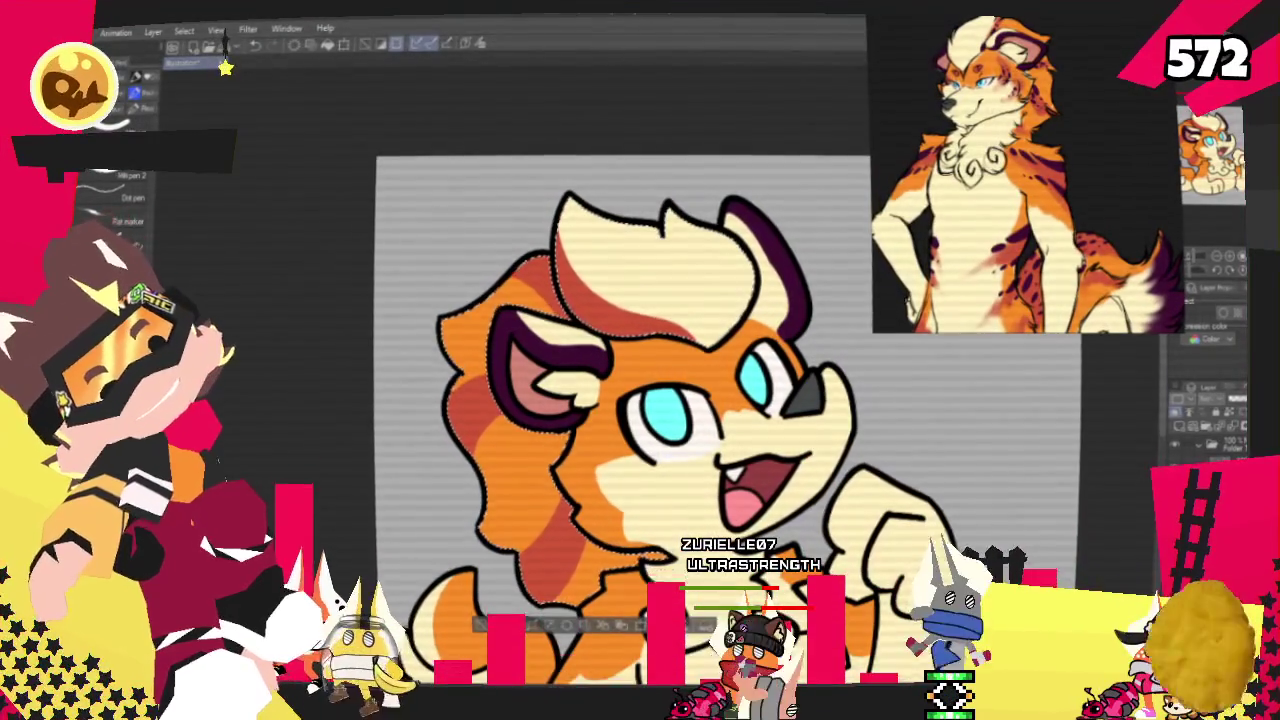
pyautogui.press('b')
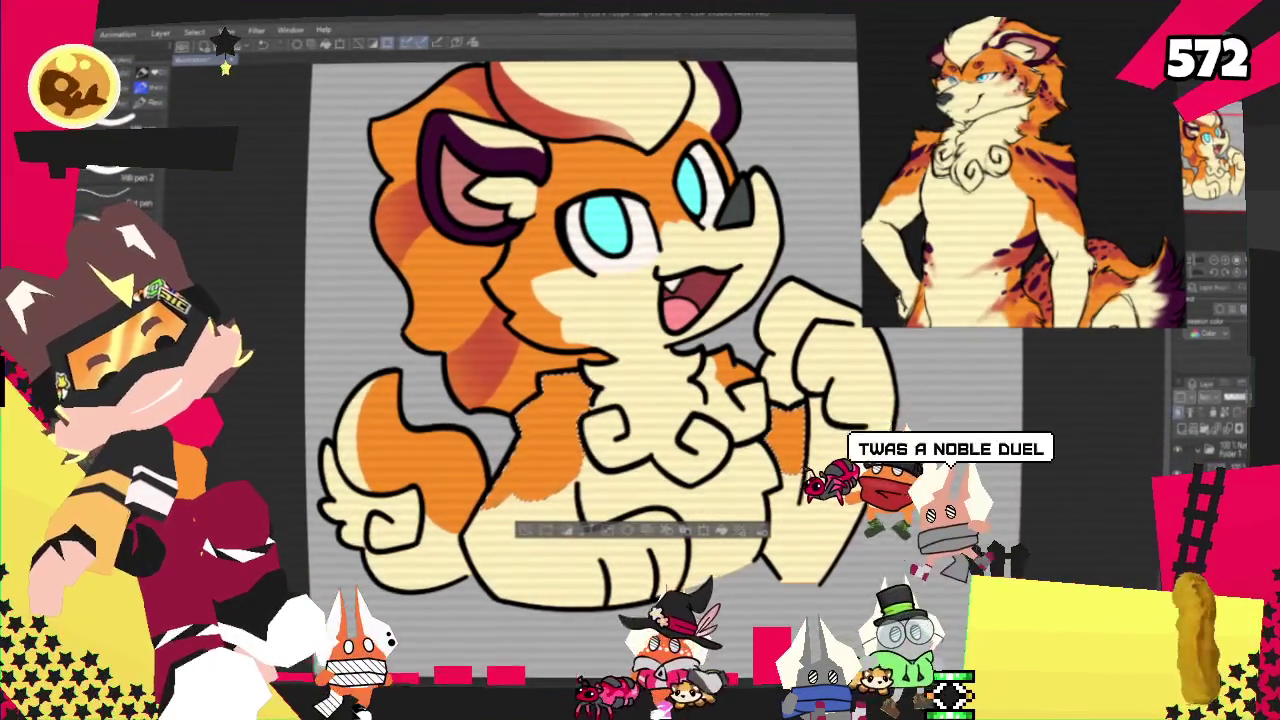
# Airbrush darker orange shading over the left side of the chest and body.
pyautogui.moveTo(565, 385); pyautogui.dragTo(501, 462)
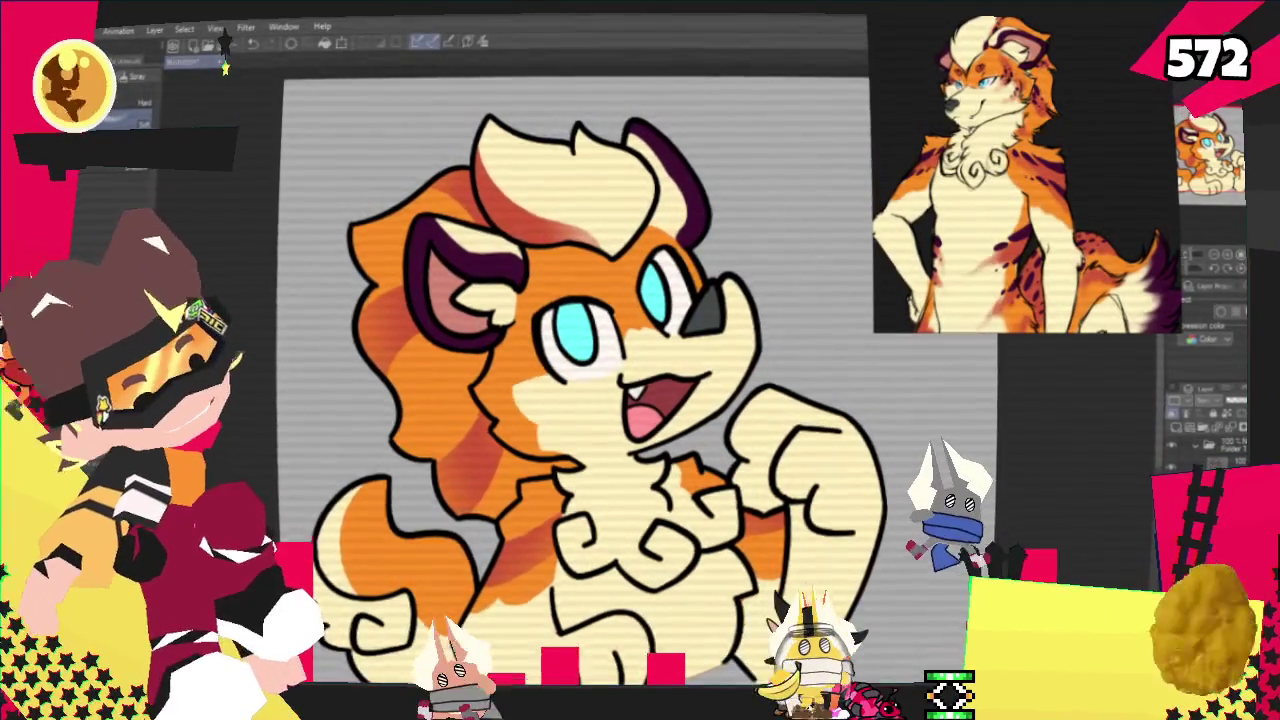
pyautogui.hotkey('ctrl', '-')
pyautogui.hotkey('ctrl', '-')
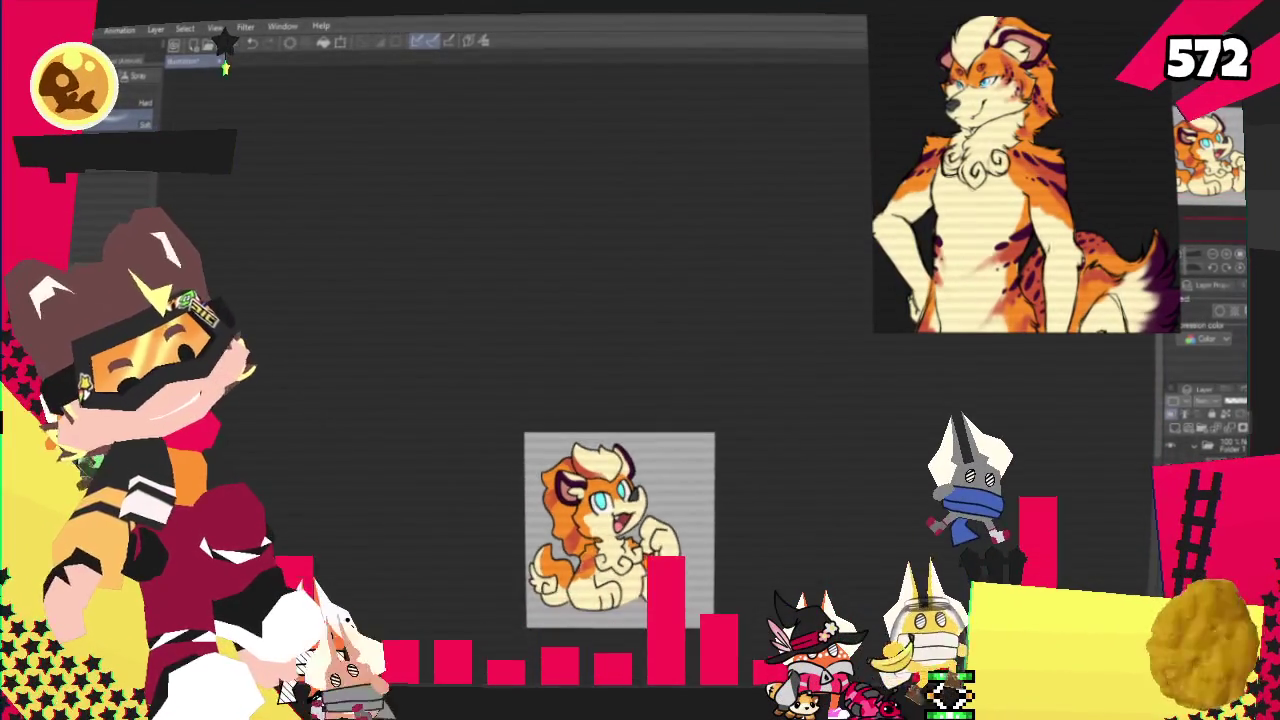
# Select the tail region with the Auto select tool, then frame the tail and body for painting.
pyautogui.hotkey('ctrl', '+')
pyautogui.press('g')
pyautogui.click(535, 491)
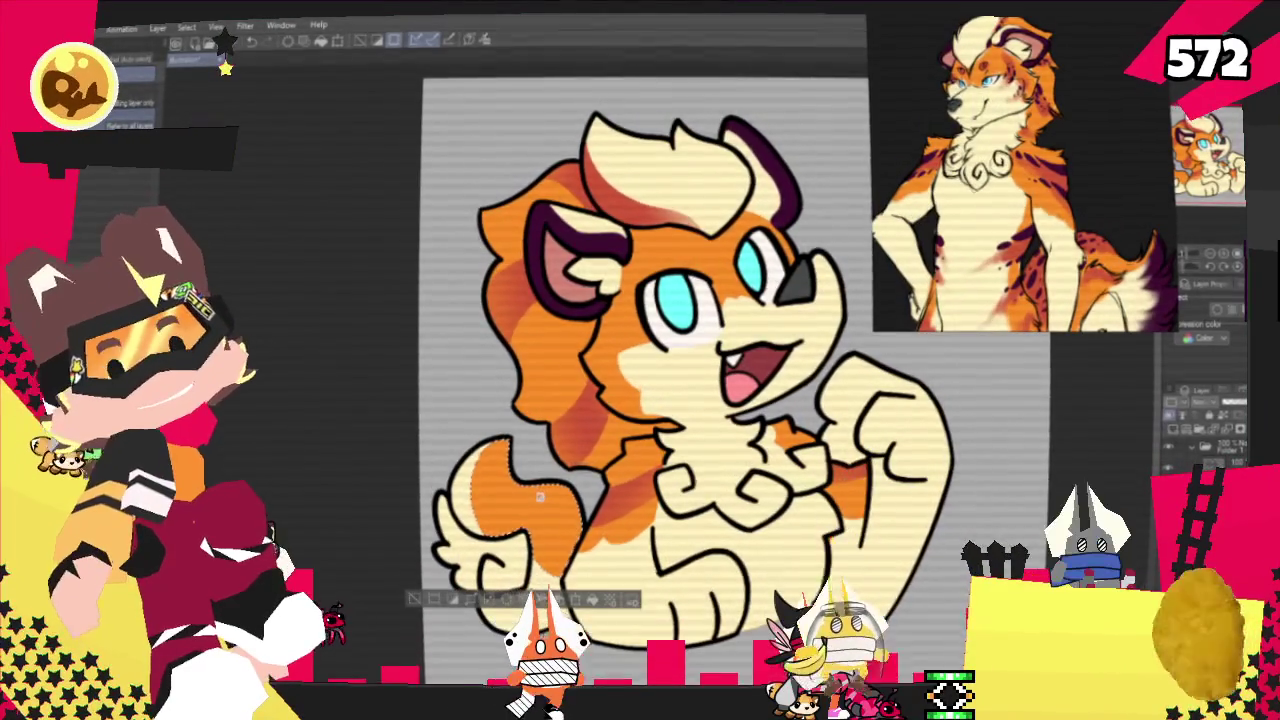
pyautogui.press('p')
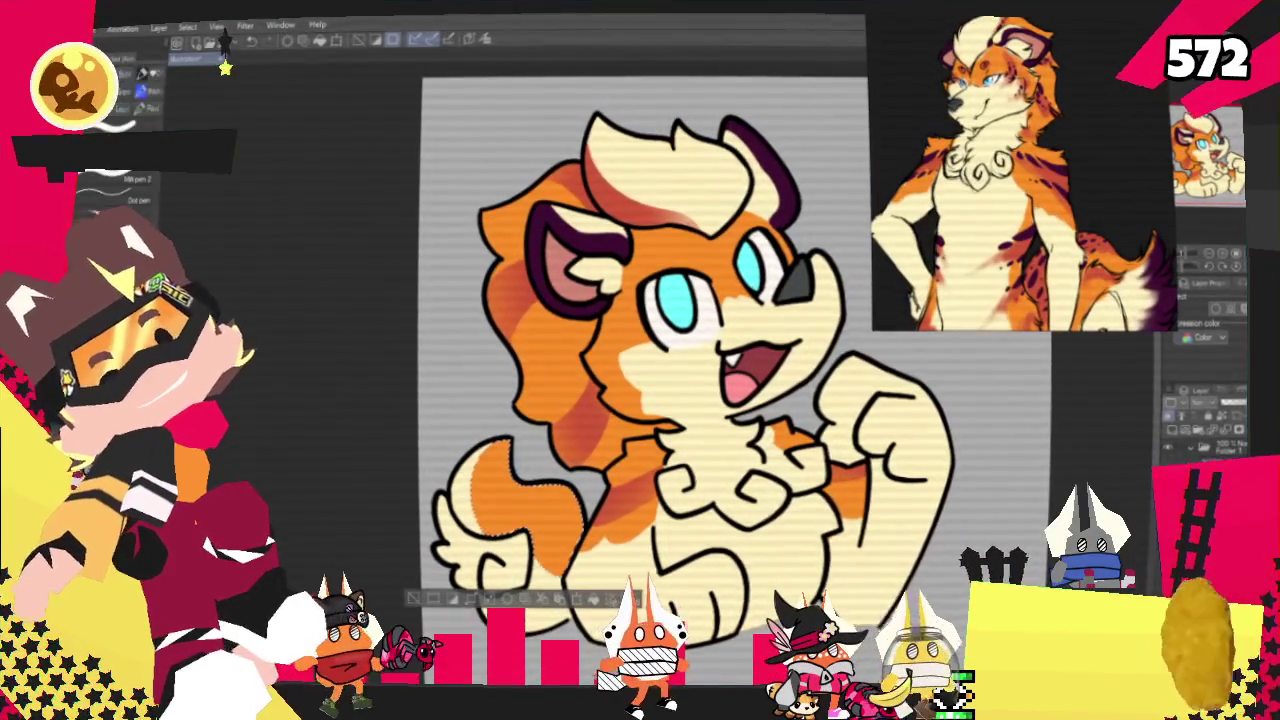
pyautogui.moveTo(700, 413); pyautogui.dragTo(716, 433)
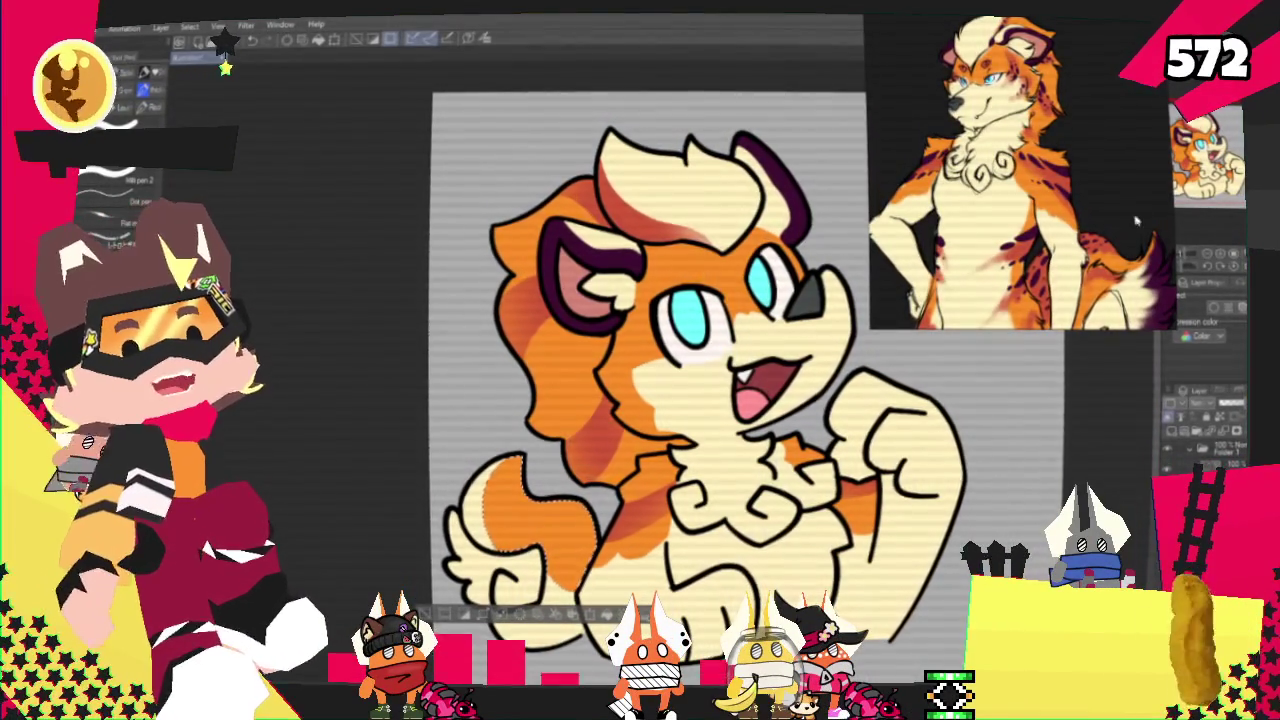
pyautogui.moveTo(700, 400); pyautogui.dragTo(755, 340)
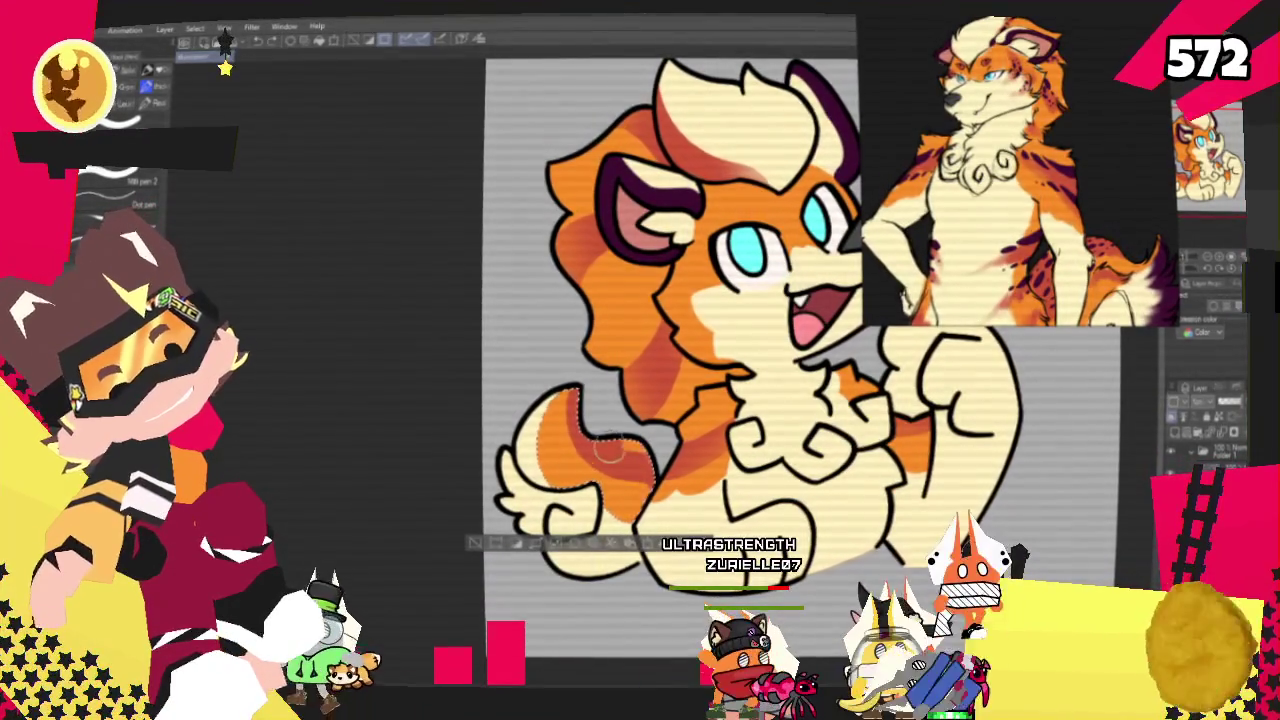
pyautogui.press('e')
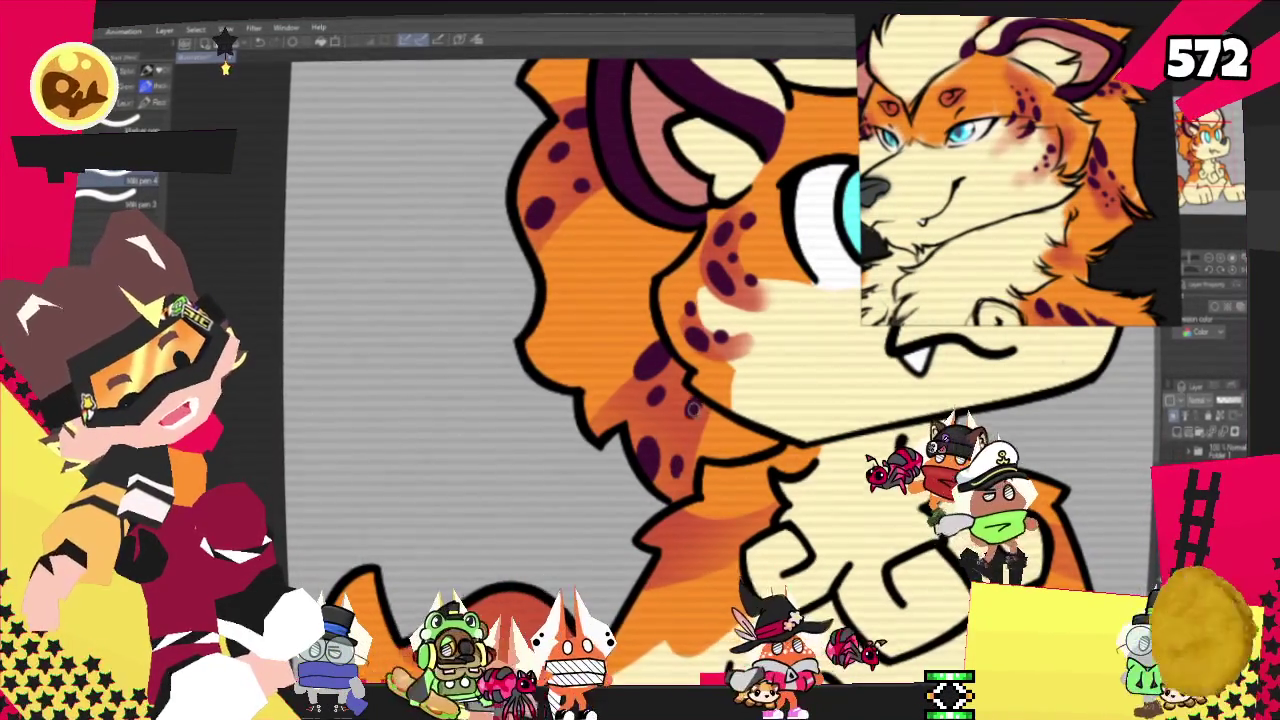
pyautogui.scroll(-2, 697, 402)
pyautogui.scroll(-2, 697, 402)
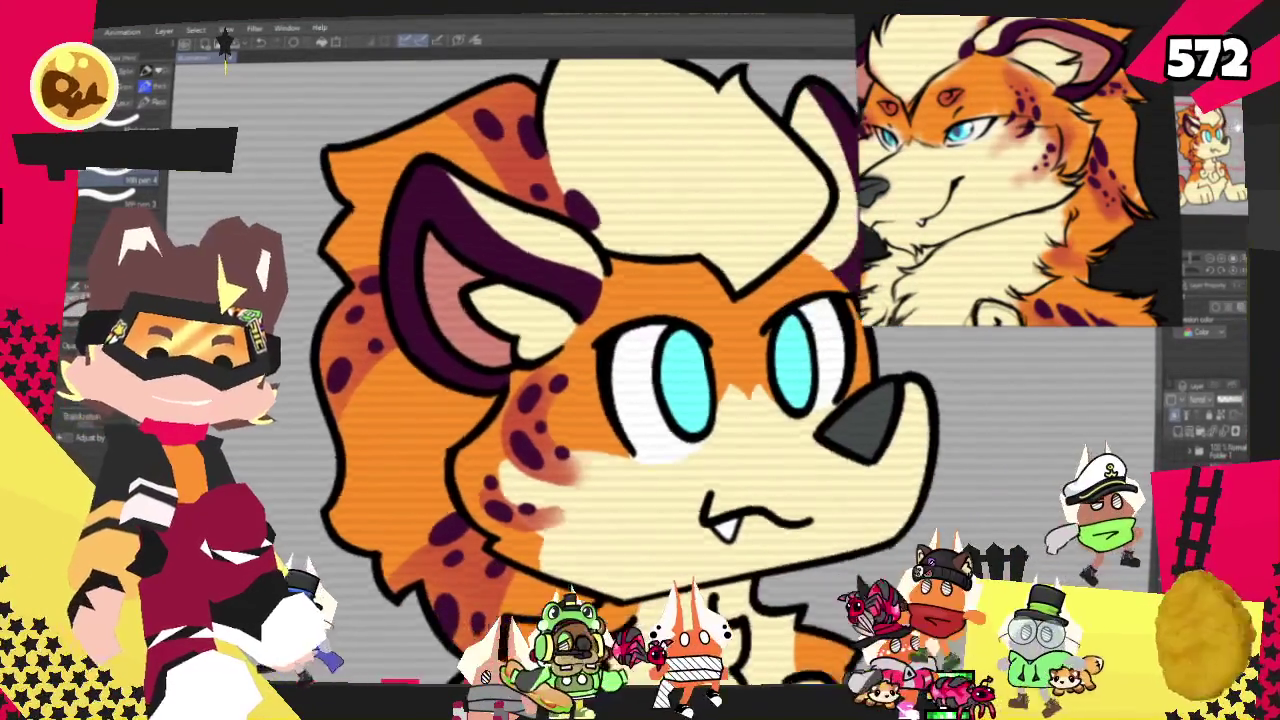
pyautogui.moveTo(468, 640); pyautogui.dragTo(658, 470)
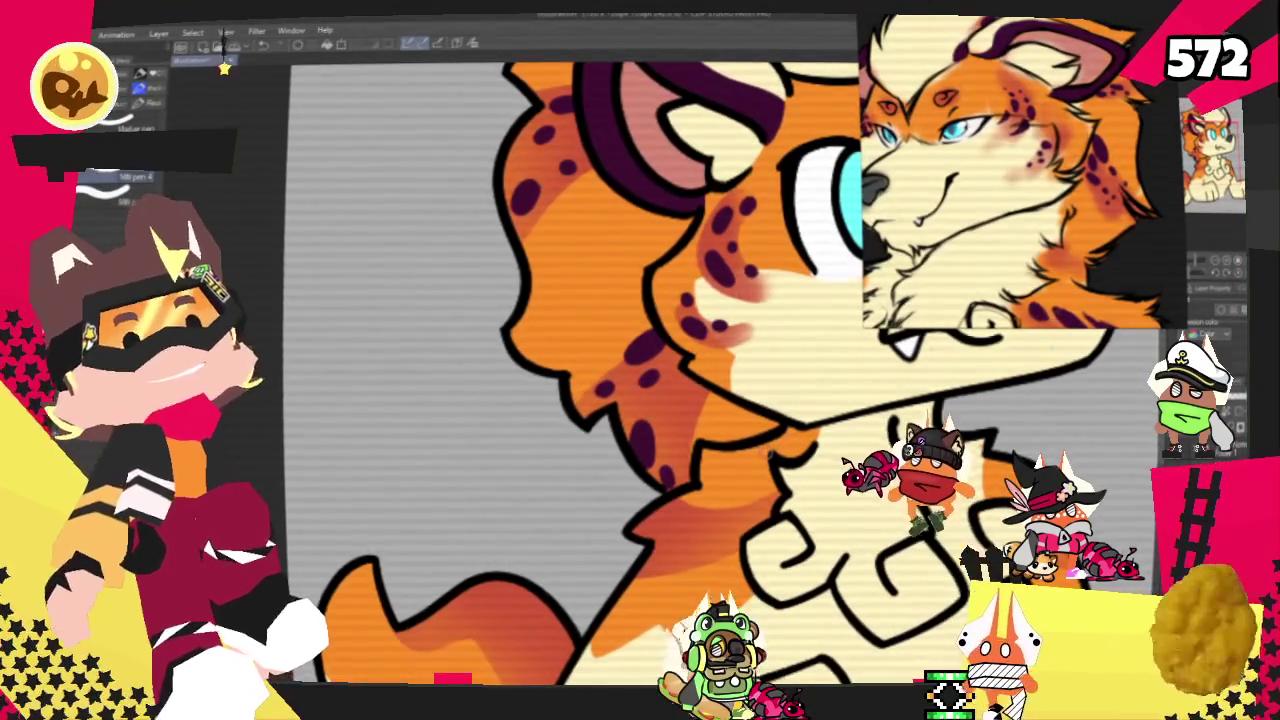
pyautogui.scroll(-5, 700, 380)
pyautogui.scroll(-3, 700, 380)
pyautogui.scroll(2, 600, 380)
pyautogui.scroll(2, 600, 380)
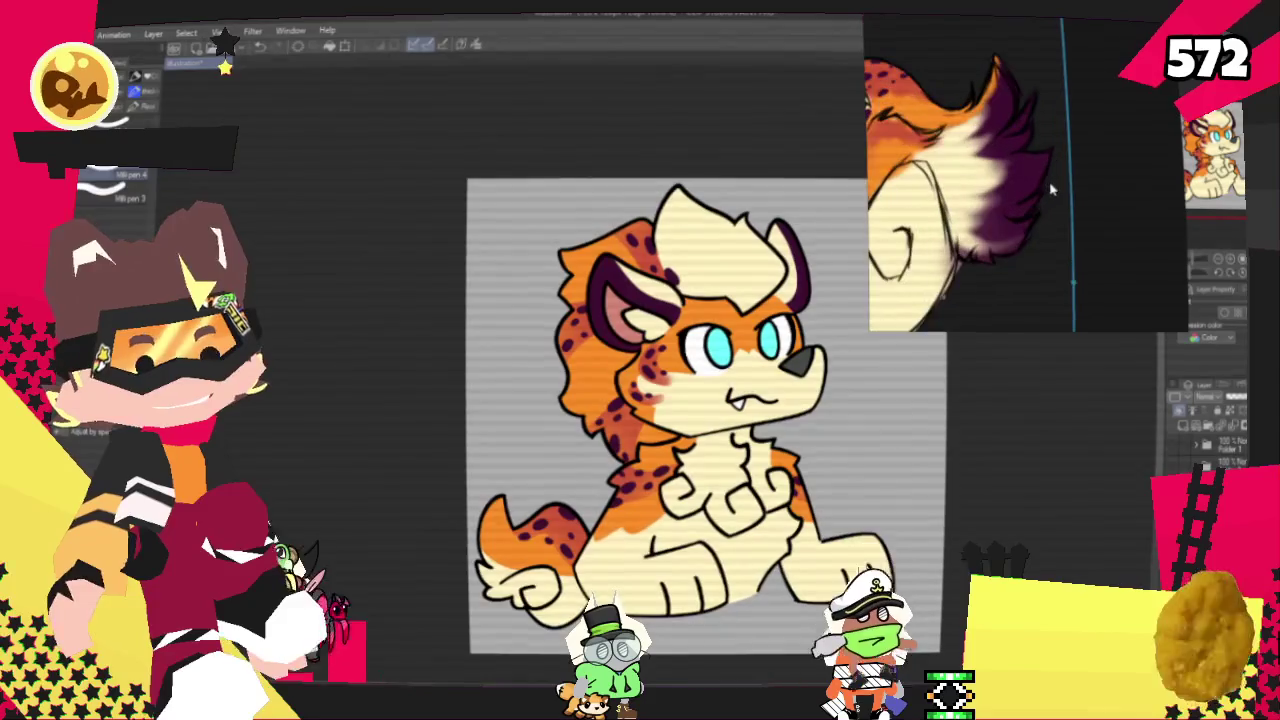
# Zoom the canvas in on the purple-spotted orange tail and cream lower body.
pyautogui.scroll(-2, 706, 420)
pyautogui.scroll(-2, 706, 420)
pyautogui.scroll(5, 480, 506)
pyautogui.scroll(2, 480, 506)
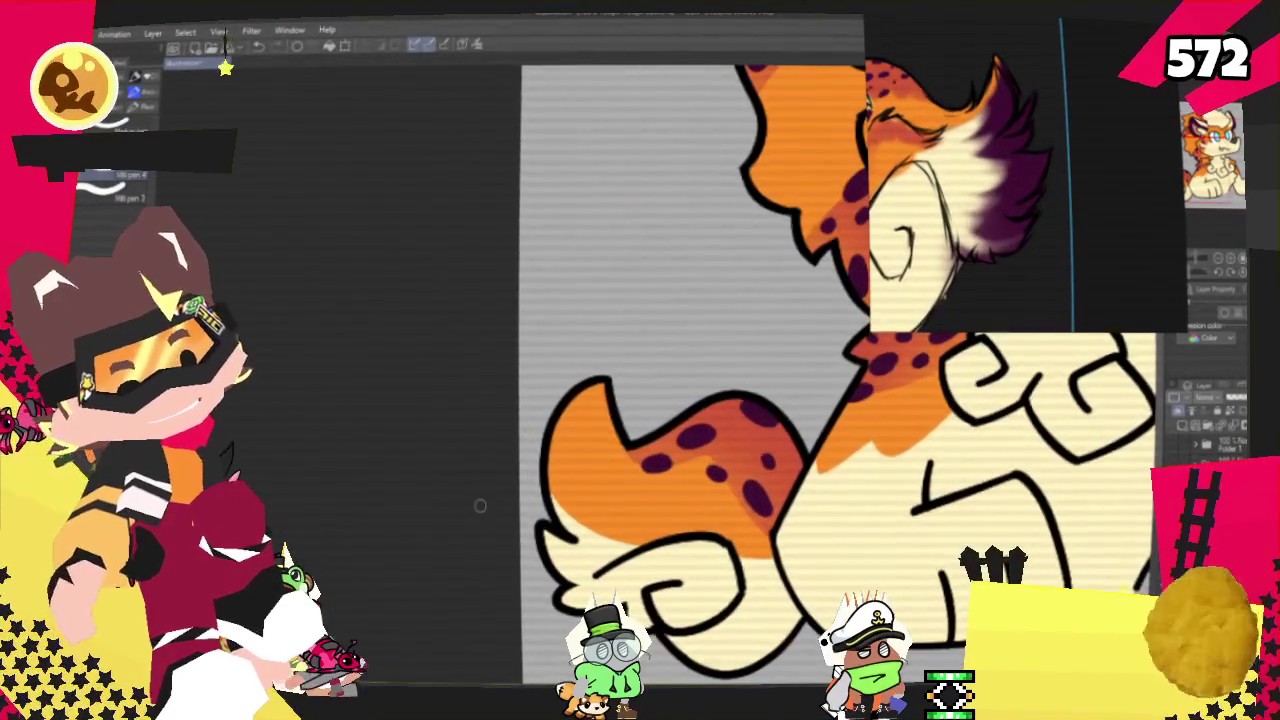